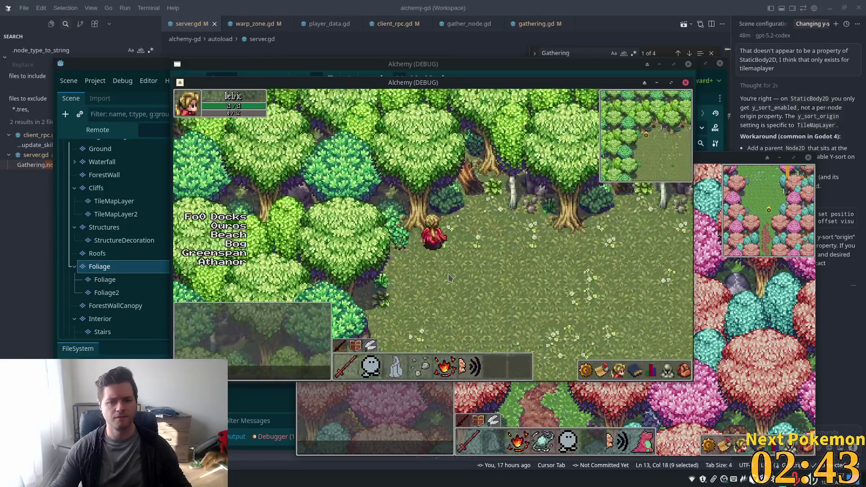
Step: Walk the player past the forest trunks, along the stone wall to the castle gate and back
{"action": "key", "text": "Left"}
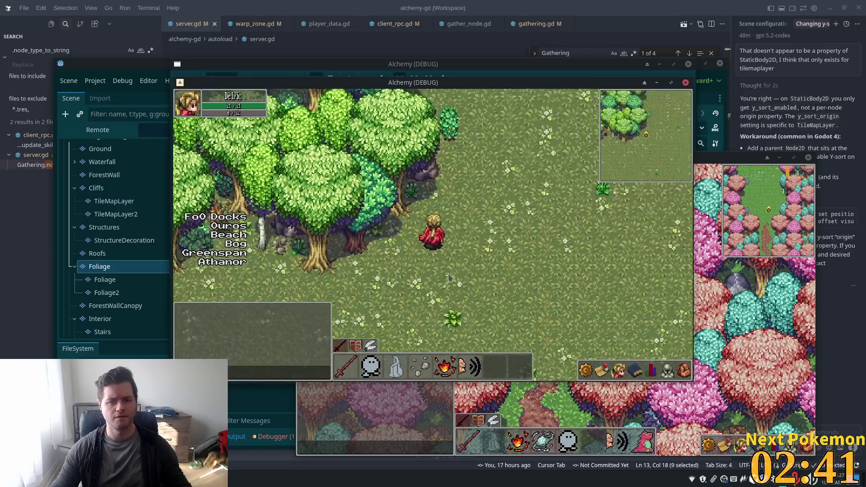
{"action": "key", "text": "Up"}
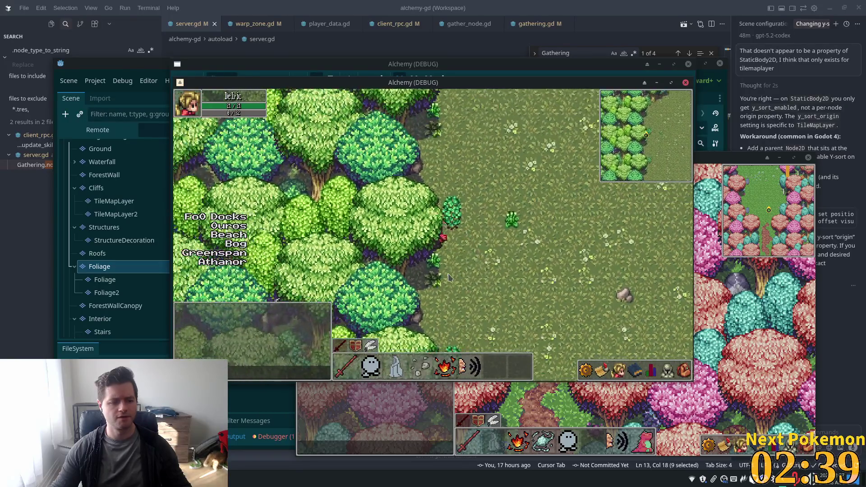
{"action": "key", "text": "Down"}
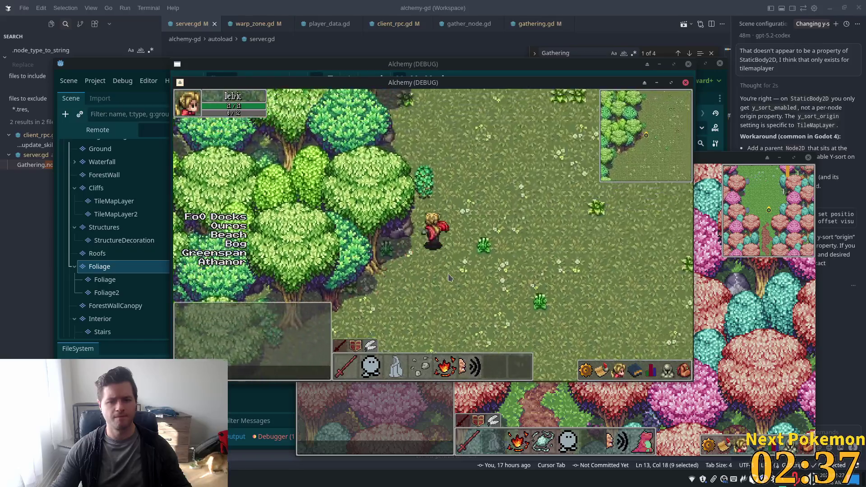
{"action": "key", "text": "Up"}
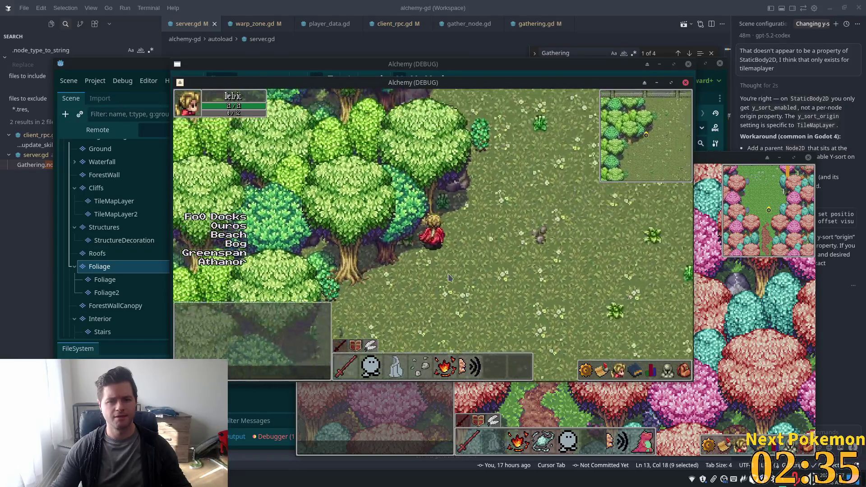
{"action": "key", "text": "Right"}
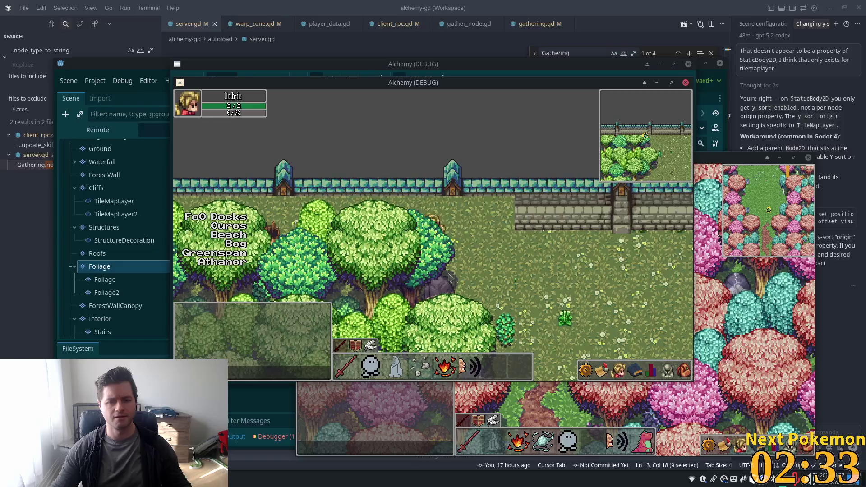
{"action": "key", "text": "Right"}
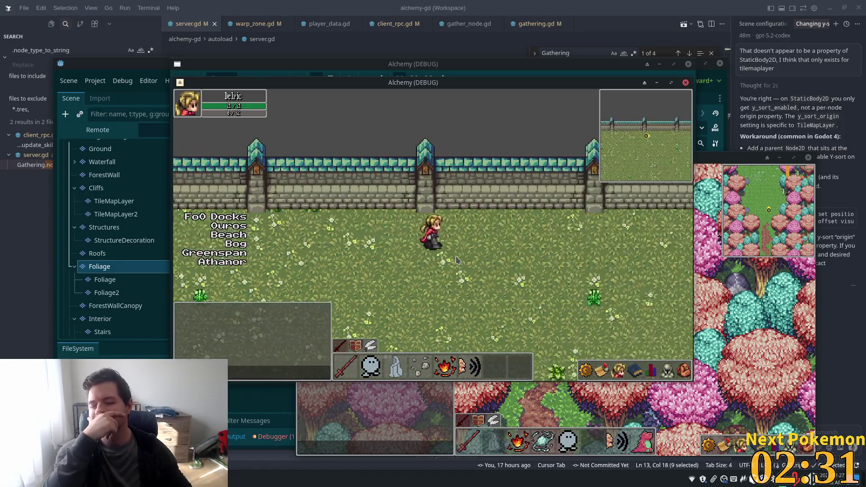
{"action": "key", "text": "Left"}
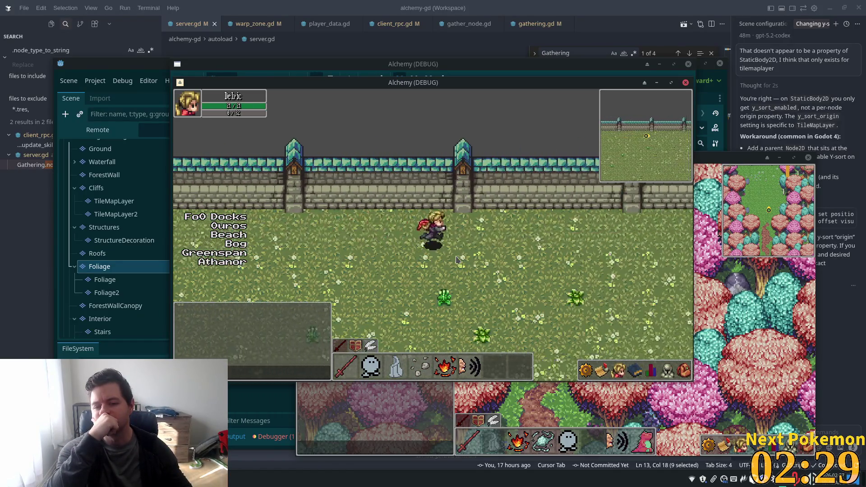
{"action": "key", "text": "Right"}
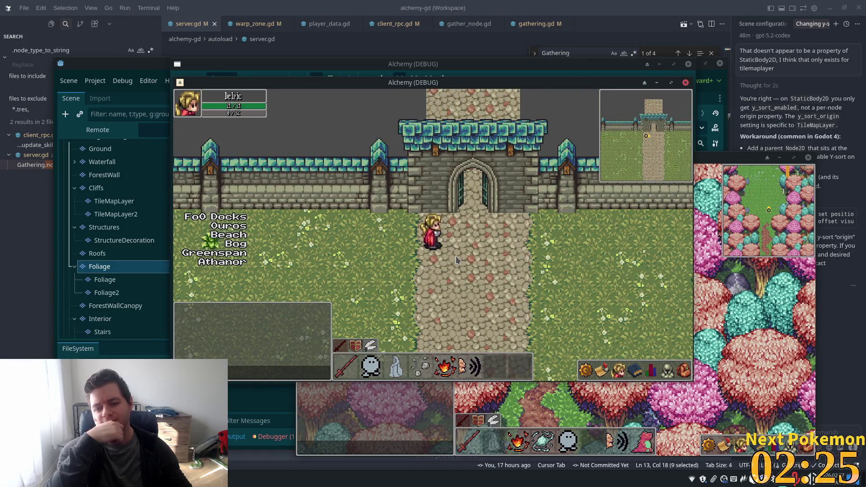
{"action": "key", "text": "Down"}
{"action": "key", "text": "Right"}
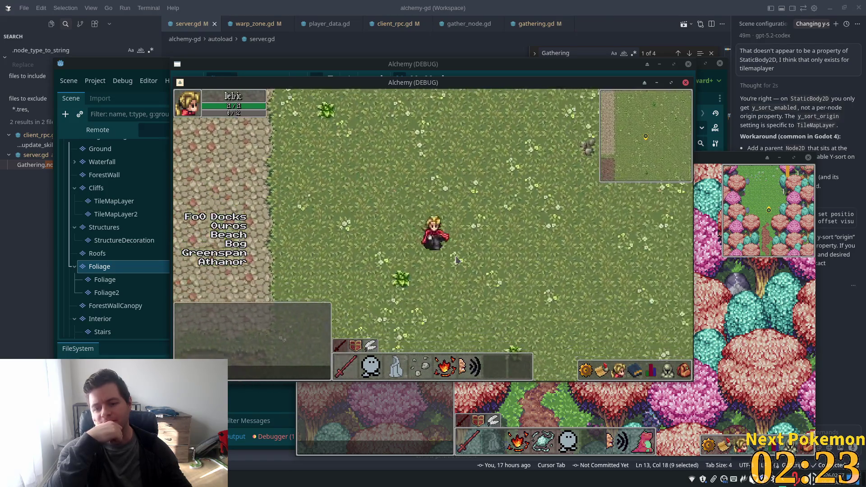
{"action": "key", "text": "Right"}
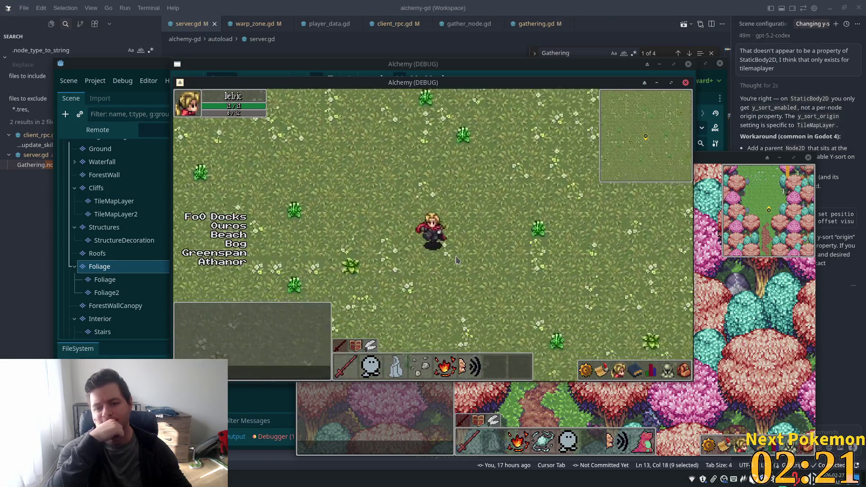
{"action": "key", "text": "Down"}
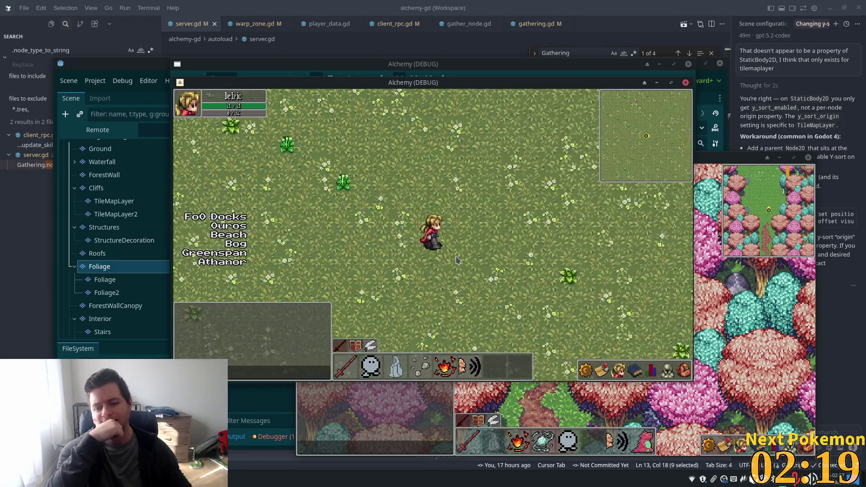
{"action": "key", "text": "Up"}
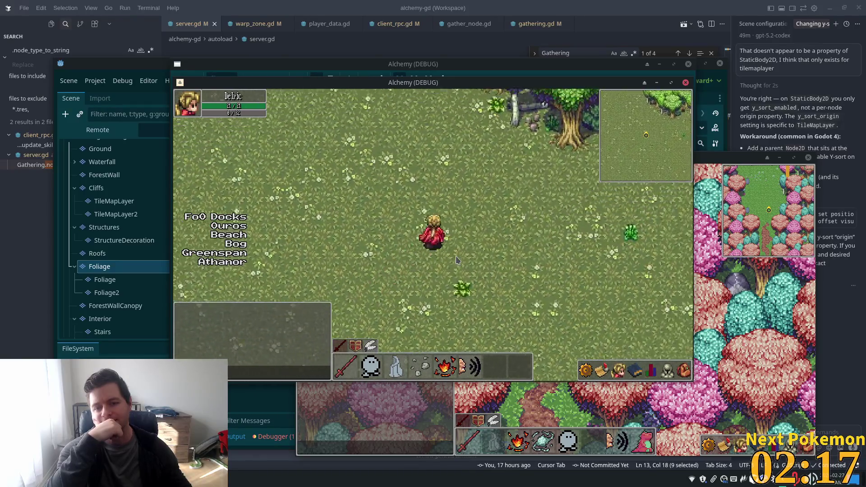
{"action": "key", "text": "Up"}
{"action": "key", "text": "Right"}
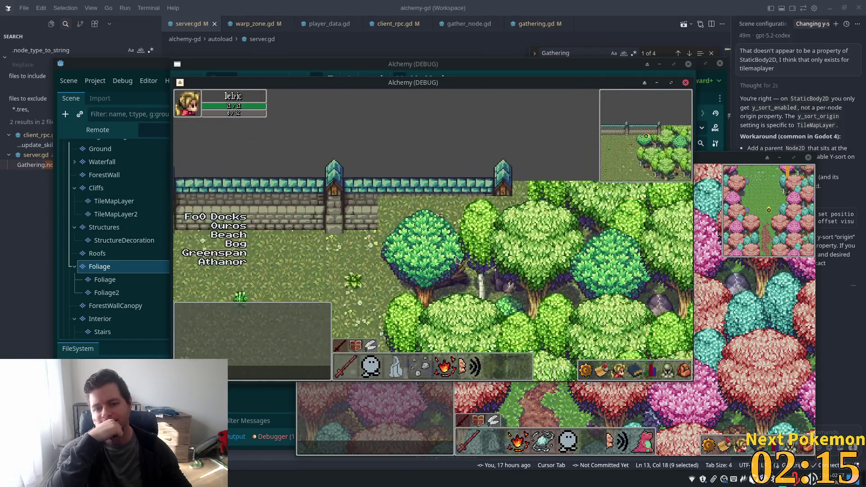
{"action": "key", "text": "Down"}
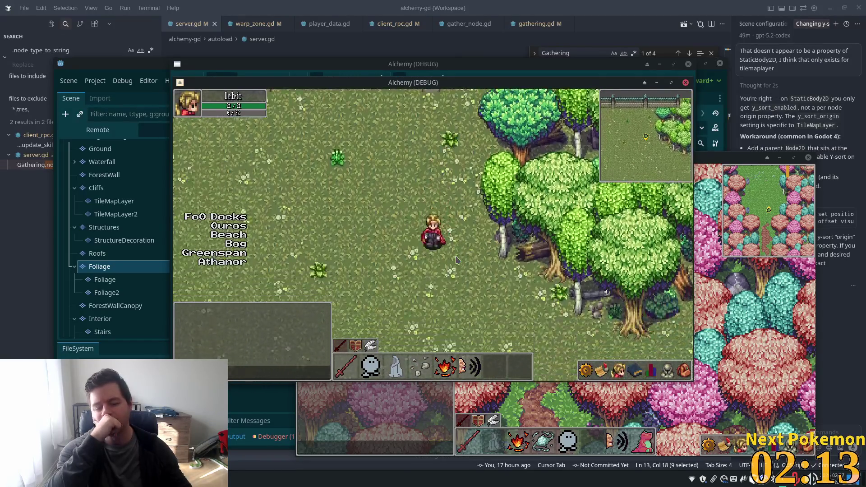
{"action": "key", "text": "Up"}
{"action": "key", "text": "Up"}
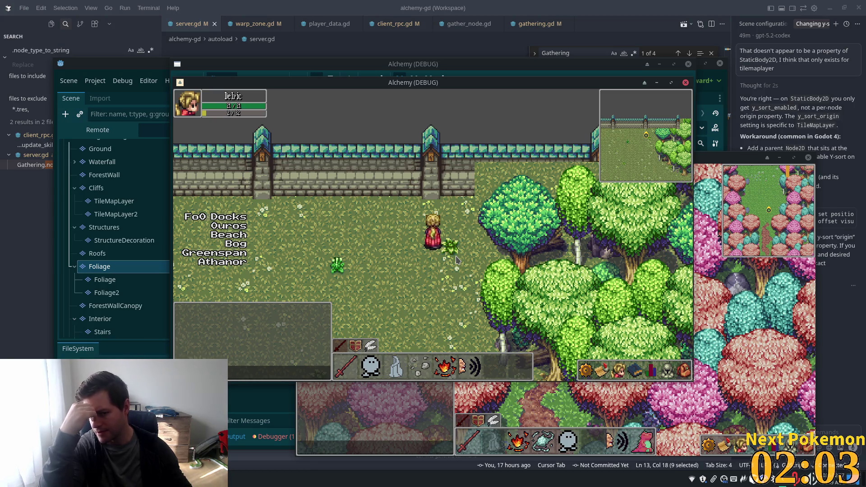
Step: Walk the player south across the field, then north-east up to the trees
{"action": "key", "text": "Down"}
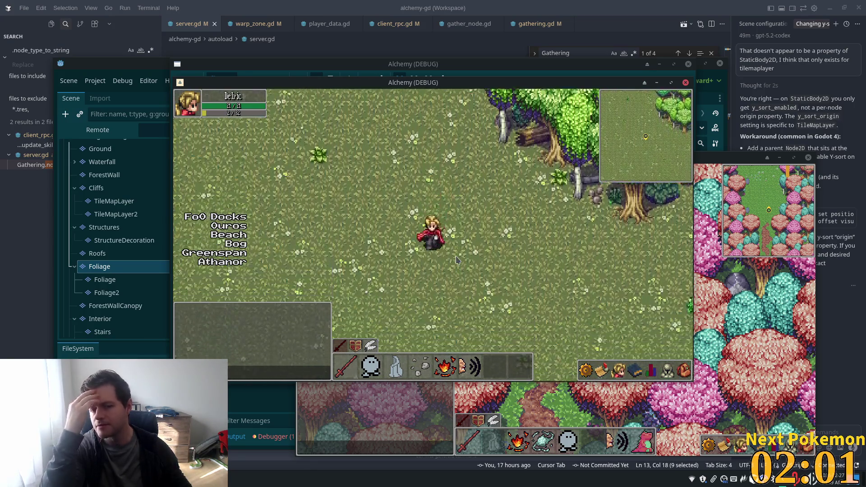
{"action": "key", "text": "Down"}
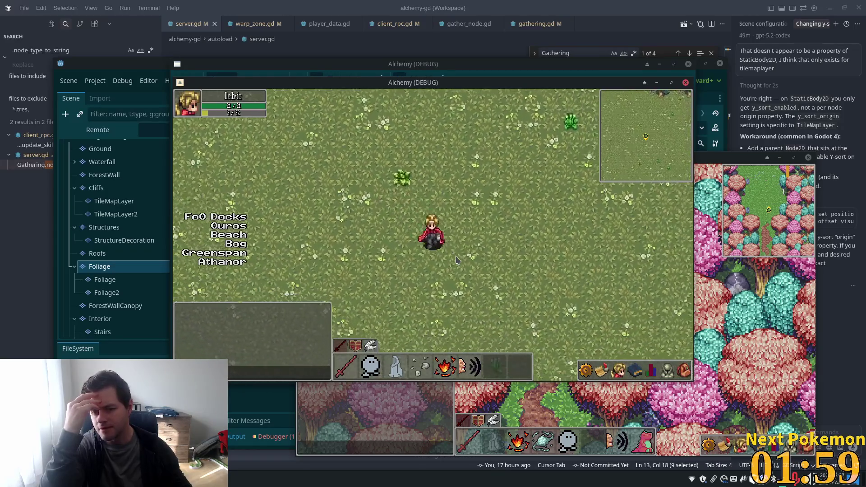
{"action": "key", "text": "Down"}
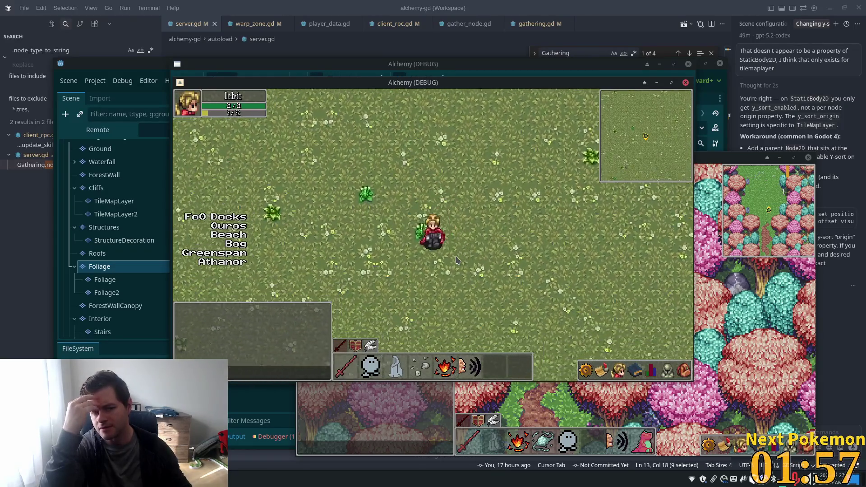
{"action": "key", "text": "Left"}
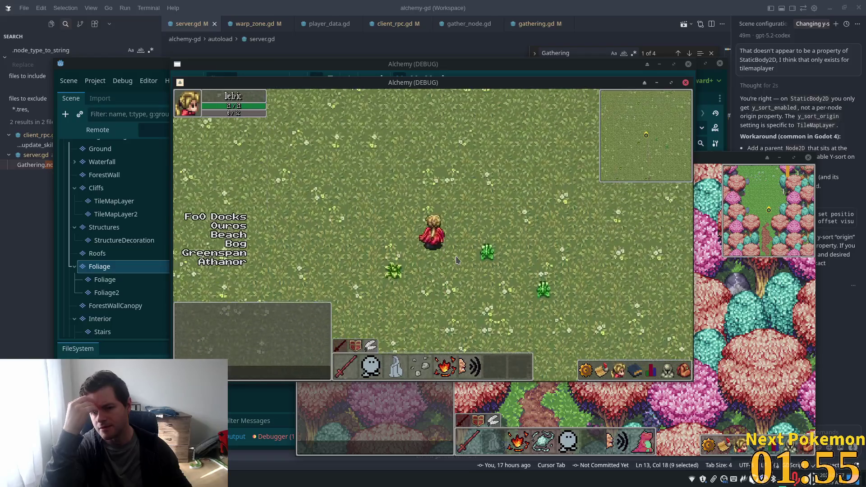
{"action": "key", "text": "Up"}
{"action": "key", "text": "Right"}
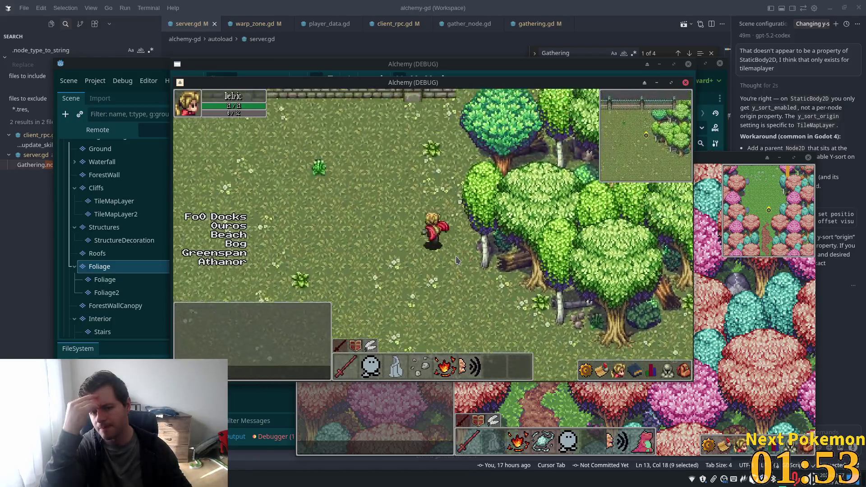
{"action": "key", "text": "Up"}
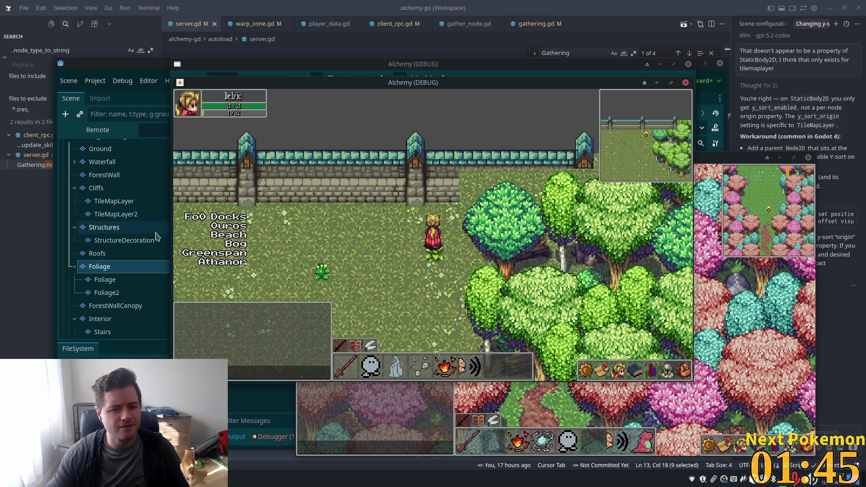
Step: Enable Y Sort on the ForestWall layer and save the scene
{"action": "left_click", "coordinate": [116, 214]}
{"action": "left_click", "coordinate": [104, 227]}
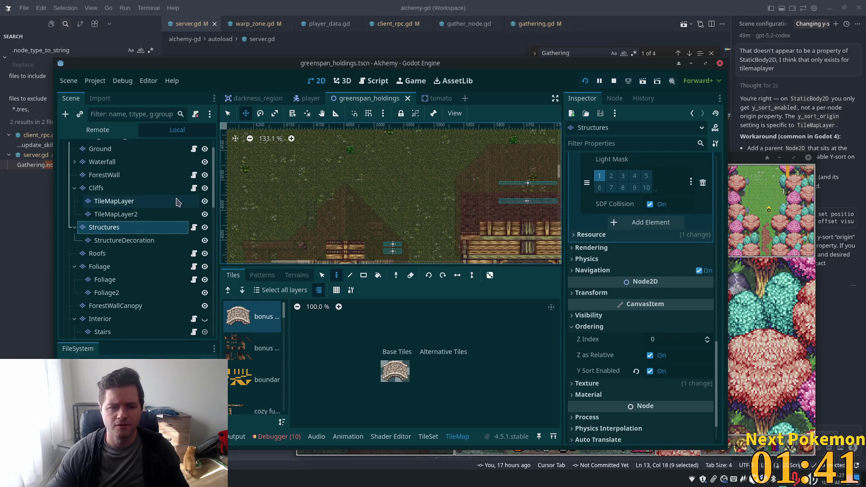
{"action": "left_click", "coordinate": [110, 174]}
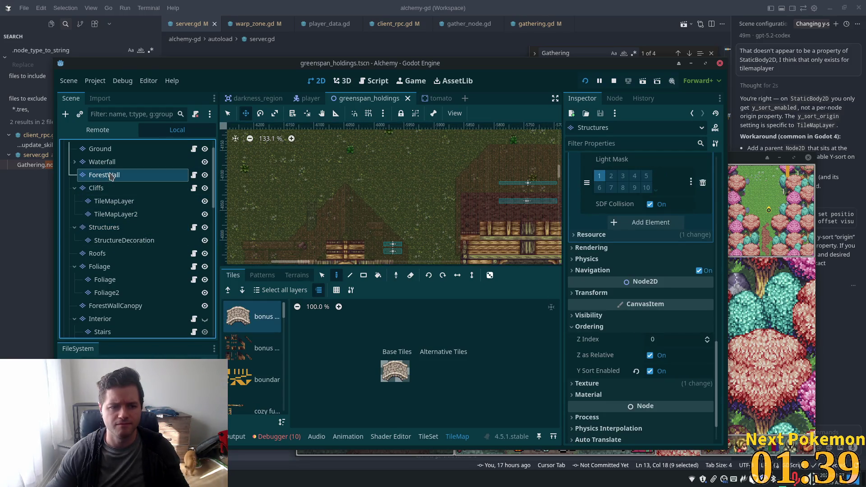
{"action": "left_click", "coordinate": [650, 365]}
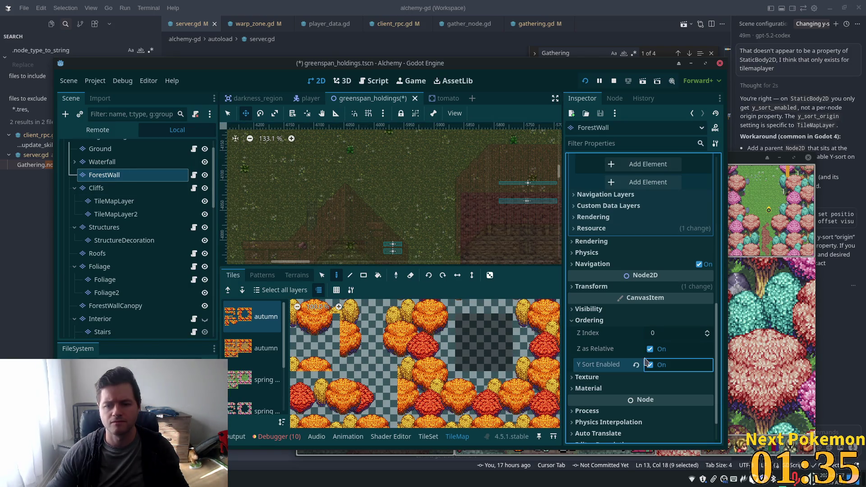
{"action": "key", "text": "ctrl+s"}
Step: Pan the canvas to the forest's top edge and check the greenspan_holdings root's sorting settings
{"action": "scroll", "coordinate": [382, 158], "scroll_direction": "down", "scroll_amount": 10}
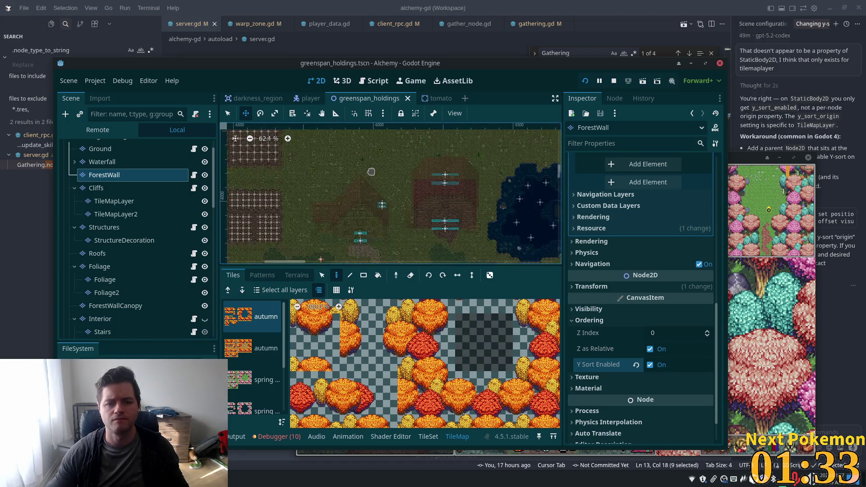
{"action": "scroll", "coordinate": [240, 177], "scroll_direction": "up", "scroll_amount": 8}
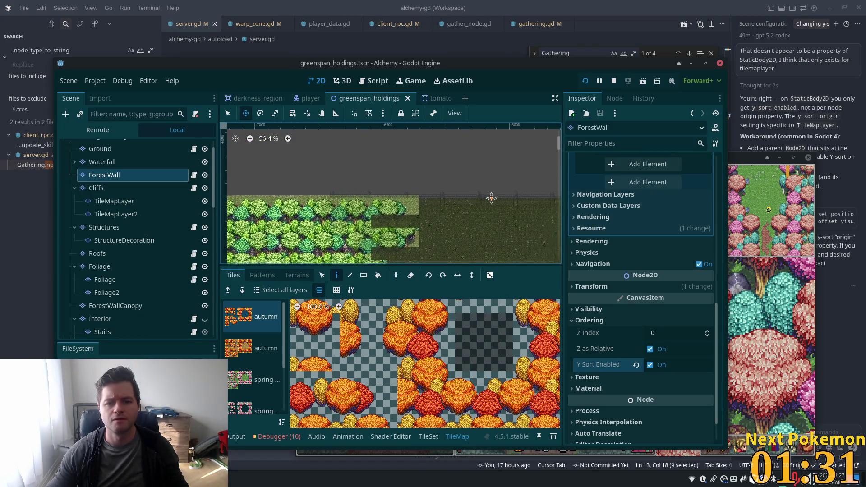
{"action": "left_click_drag", "start_coordinate": [493, 195], "coordinate": [377, 195]}
{"action": "scroll", "coordinate": [377, 157], "scroll_direction": "up", "scroll_amount": 1}
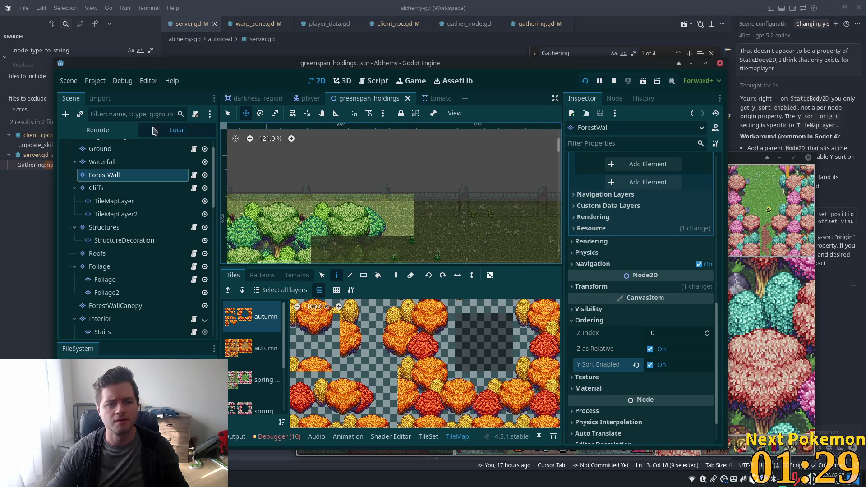
{"action": "scroll", "coordinate": [117, 180], "scroll_direction": "up", "scroll_amount": 2}
{"action": "left_click", "coordinate": [108, 147]}
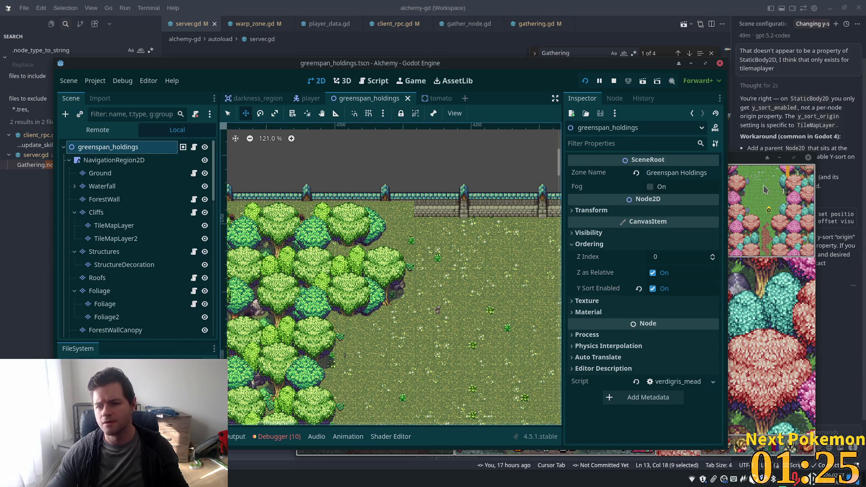
Step: Move both Alchemy (DEBUG) windows aside so the editor is visible again
{"action": "left_click", "coordinate": [741, 178]}
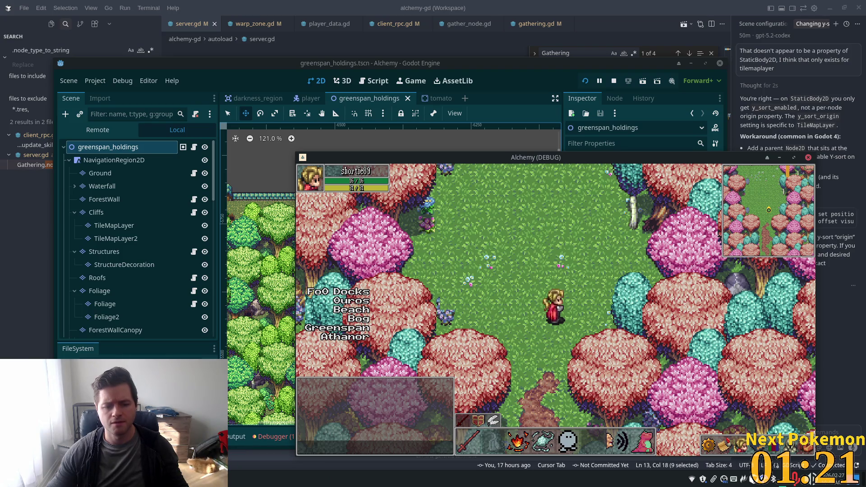
{"action": "left_click_drag", "start_coordinate": [538, 178], "coordinate": [751, 173]}
{"action": "left_click", "coordinate": [249, 442]}
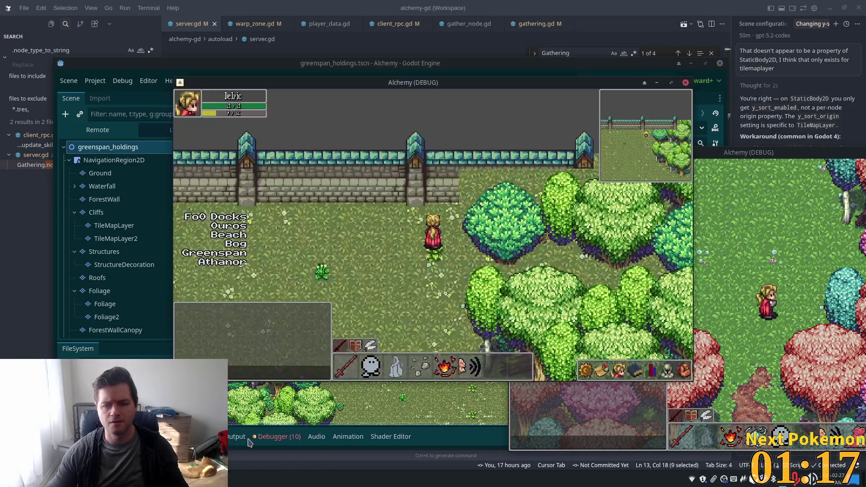
{"action": "mouse_move", "coordinate": [473, 88]}
{"action": "left_mouse_down"}
{"action": "mouse_move", "coordinate": [739, 84]}
{"action": "mouse_move", "coordinate": [791, 59]}
{"action": "left_mouse_up"}
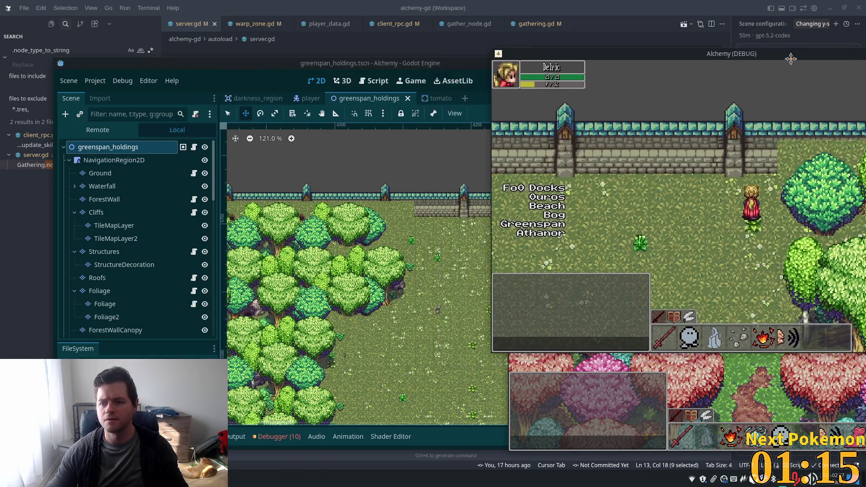
{"action": "left_click", "coordinate": [96, 213]}
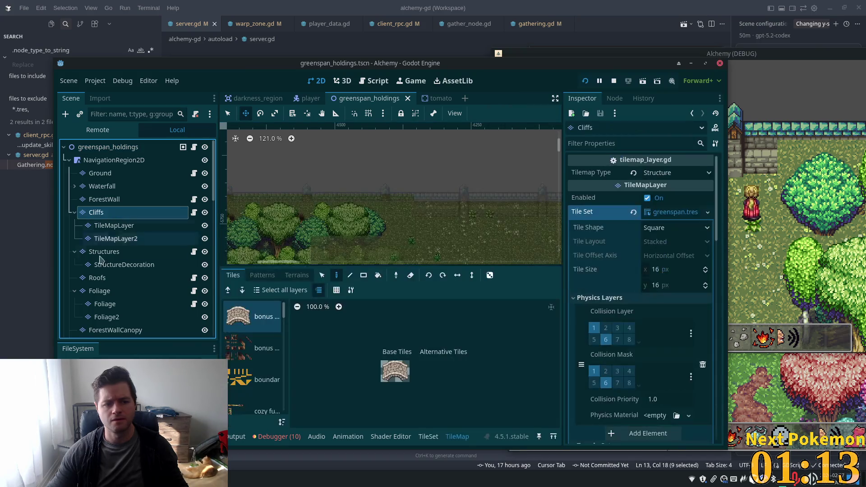
Step: Select ForestWall and scroll its Inspector through Terrain Sets and the Rendering section
{"action": "left_click", "coordinate": [108, 253]}
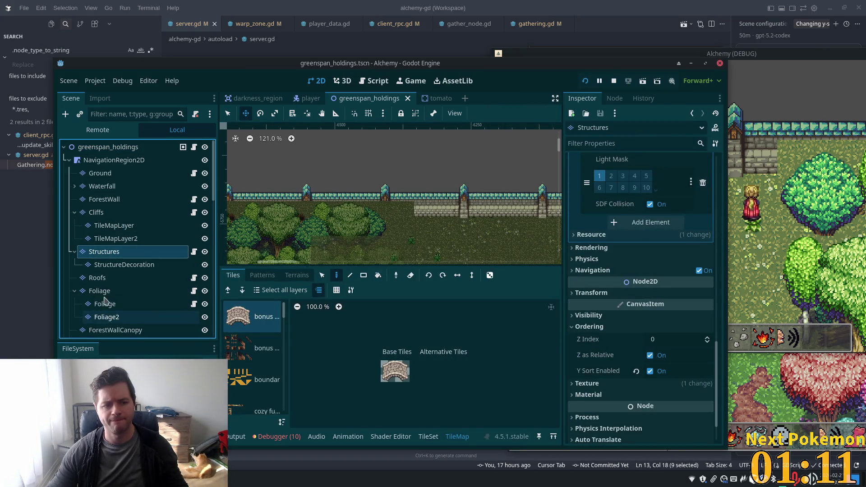
{"action": "left_click", "coordinate": [111, 202]}
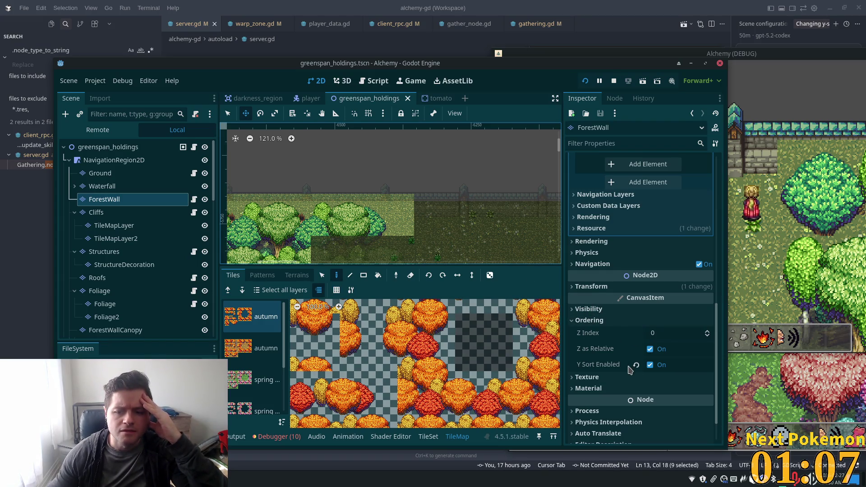
{"action": "scroll", "coordinate": [644, 298], "scroll_direction": "up", "scroll_amount": 8}
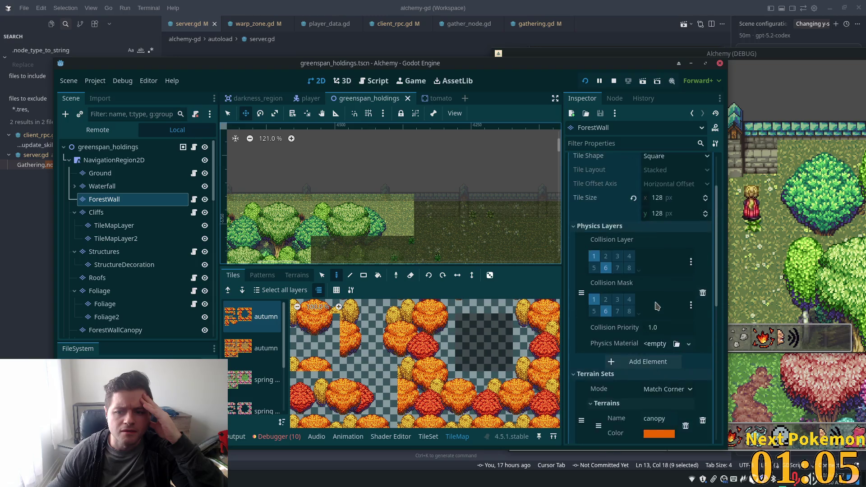
{"action": "scroll", "coordinate": [657, 307], "scroll_direction": "up", "scroll_amount": 3}
{"action": "scroll", "coordinate": [654, 296], "scroll_direction": "down", "scroll_amount": 5}
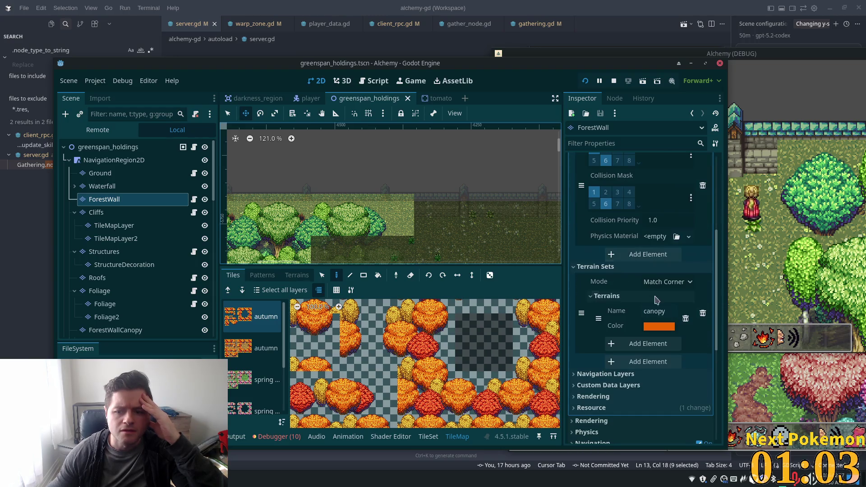
{"action": "scroll", "coordinate": [645, 311], "scroll_direction": "down", "scroll_amount": 2}
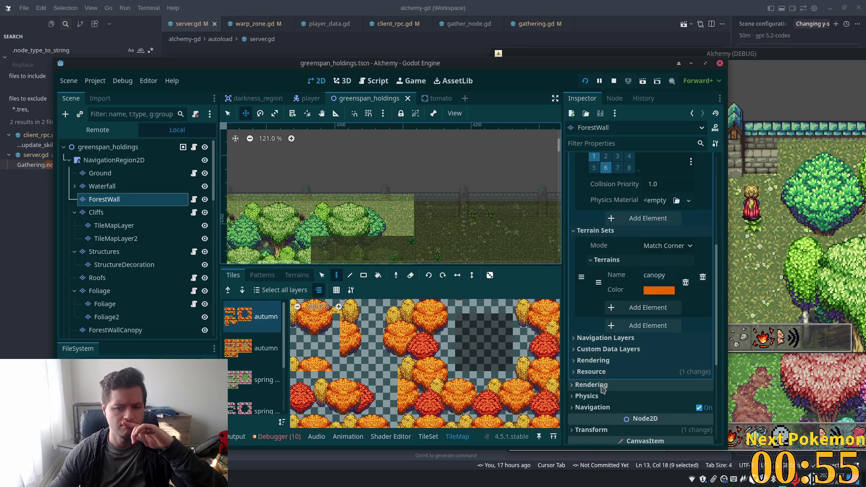
Step: Set ForestWall's Y Sort Origin to 184 under Rendering, then select the Structures layer
{"action": "left_click", "coordinate": [604, 384]}
{"action": "scroll", "coordinate": [662, 365], "scroll_direction": "down", "scroll_amount": 3}
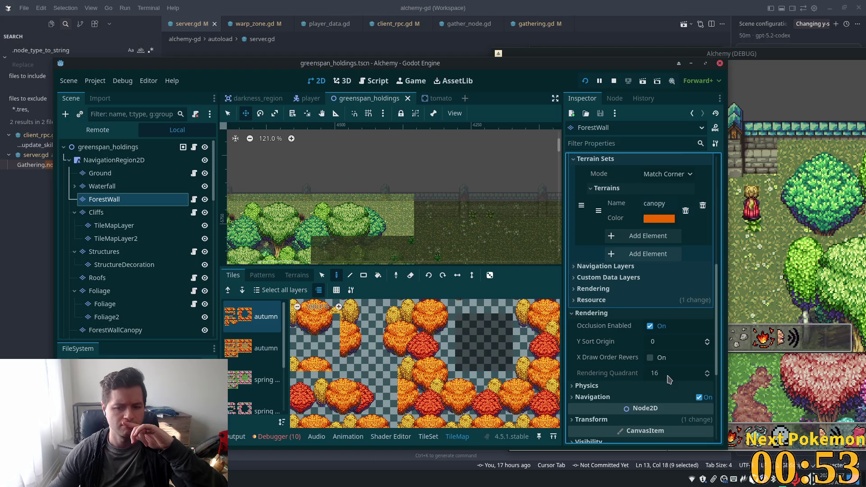
{"action": "left_click", "coordinate": [664, 341]}
{"action": "type", "text": "1"}
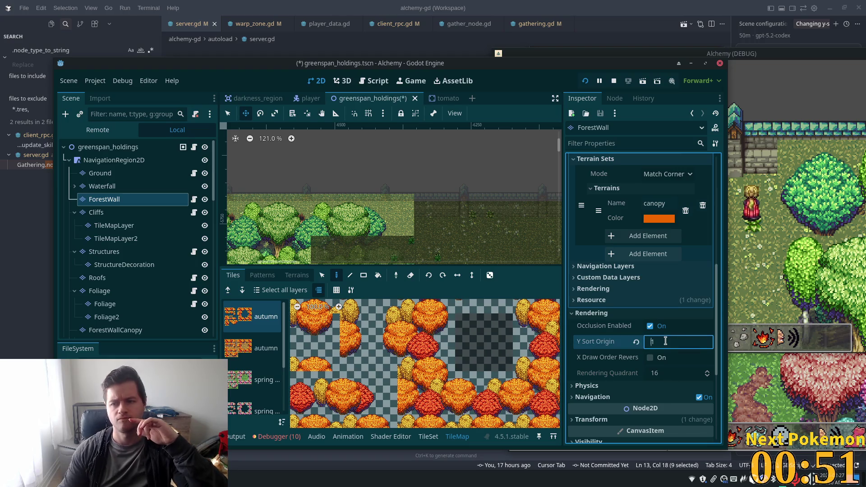
{"action": "type", "text": "2"}
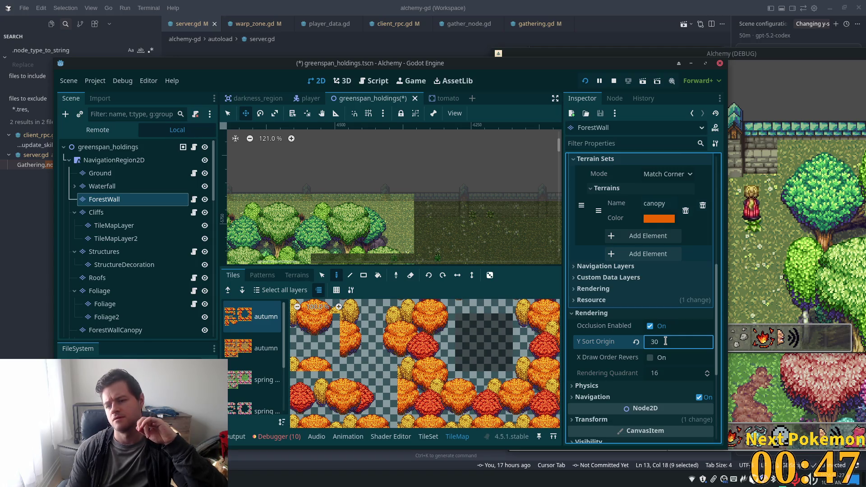
{"action": "type", "text": "4"}
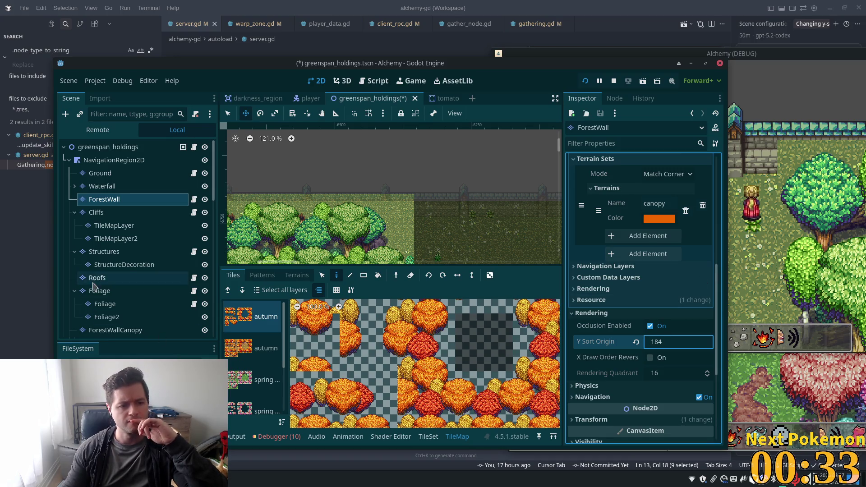
{"action": "left_click", "coordinate": [96, 213]}
{"action": "left_click", "coordinate": [94, 253]}
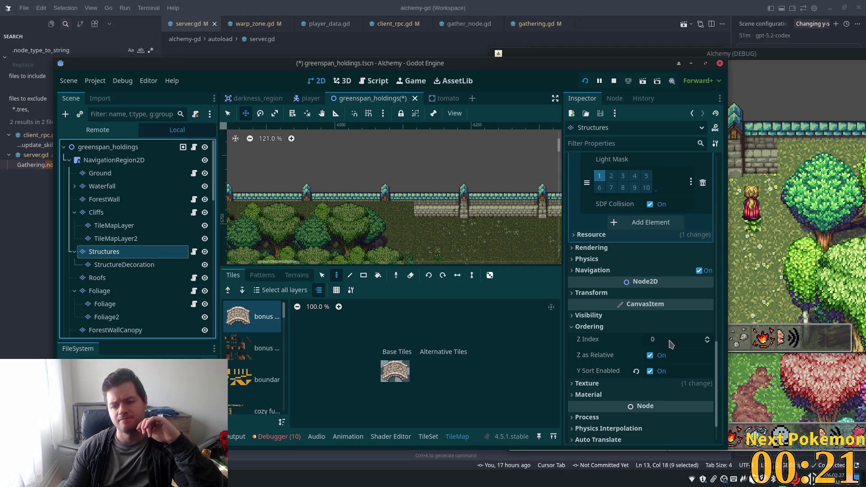
Step: Set the Structures layer's Z Index to 1
{"action": "left_click", "coordinate": [670, 343]}
{"action": "type", "text": "1"}
{"action": "key", "text": "Tab"}
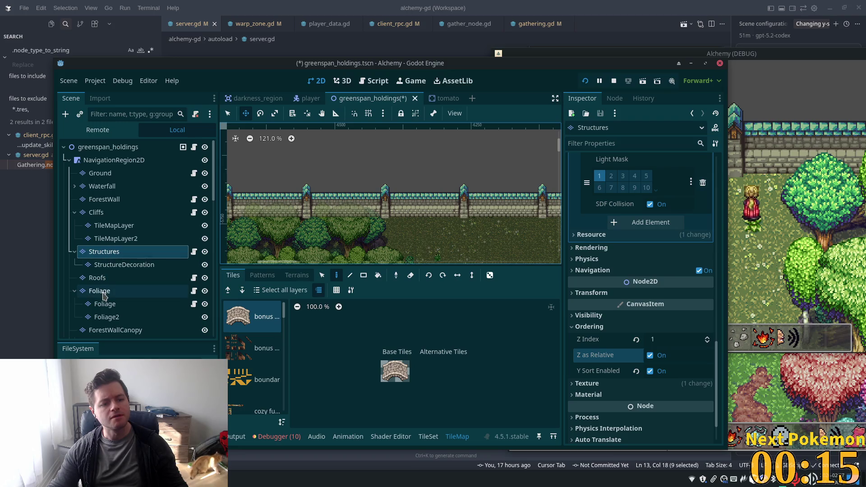
Step: Compare the Foliage layer's ordering settings, then return to Structures
{"action": "left_click", "coordinate": [103, 292]}
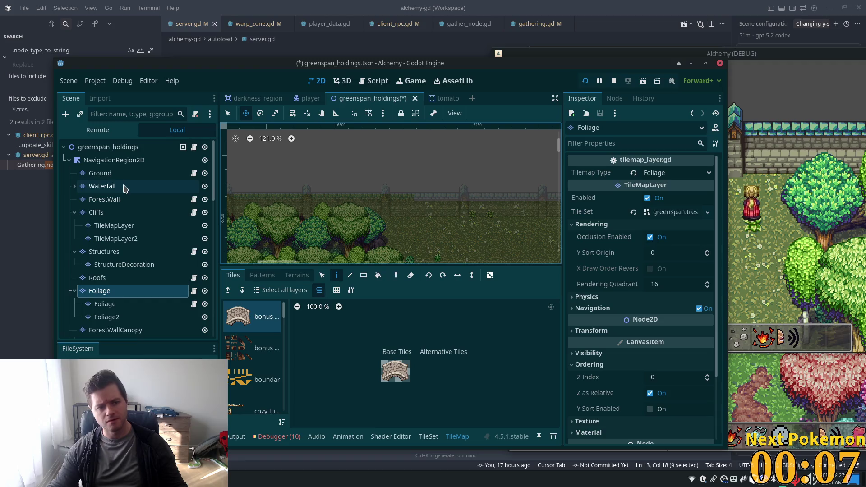
{"action": "left_click", "coordinate": [127, 252]}
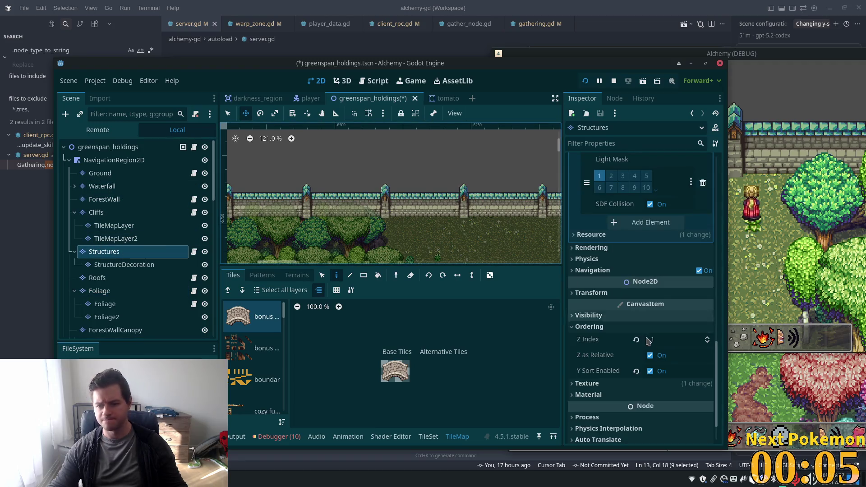
{"action": "scroll", "coordinate": [649, 266], "scroll_direction": "up", "scroll_amount": 6}
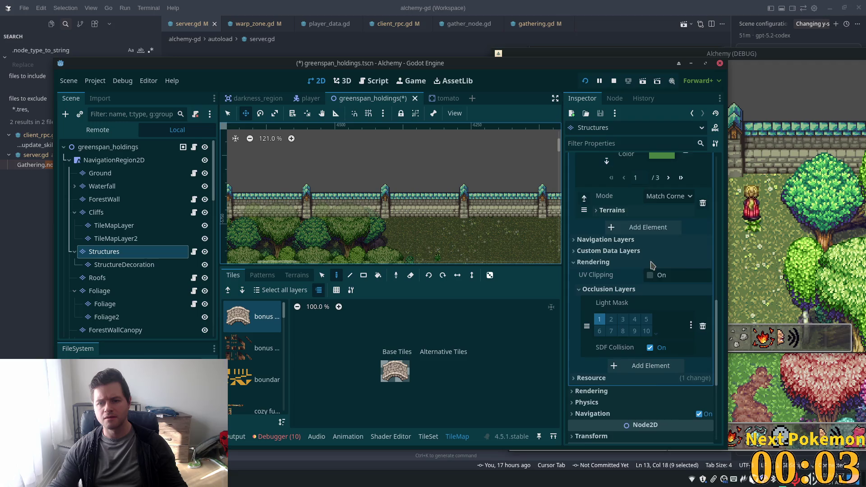
{"action": "scroll", "coordinate": [648, 269], "scroll_direction": "down", "scroll_amount": 2}
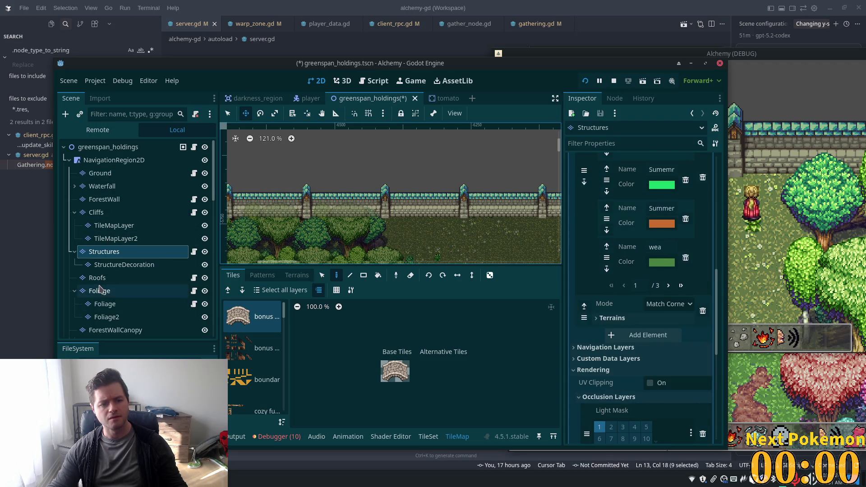
Step: Reset ForestWall's Y Sort Origin to 0 and check ForestWallCanopy's ordering settings
{"action": "left_click", "coordinate": [104, 199]}
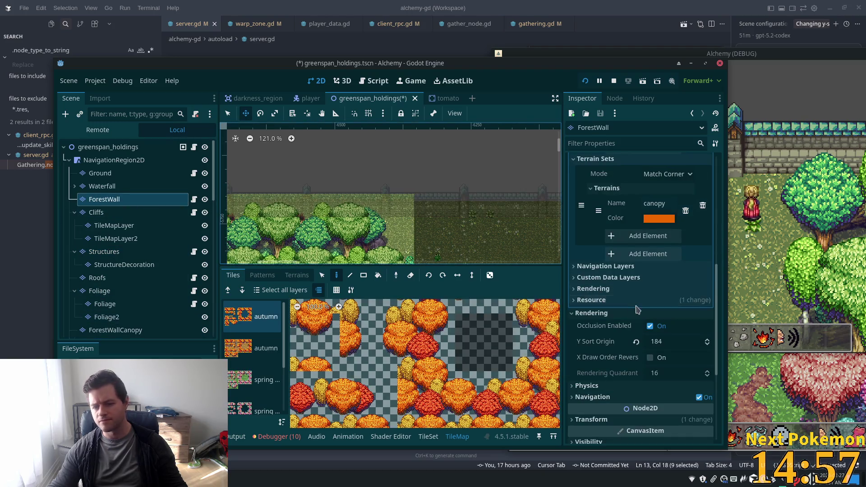
{"action": "type", "text": "0"}
{"action": "key", "text": "Tab"}
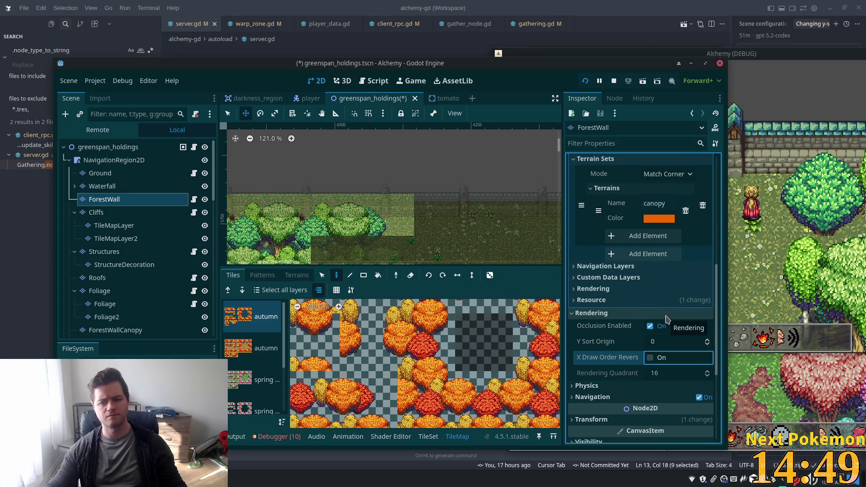
{"action": "scroll", "coordinate": [638, 315], "scroll_direction": "down", "scroll_amount": 5}
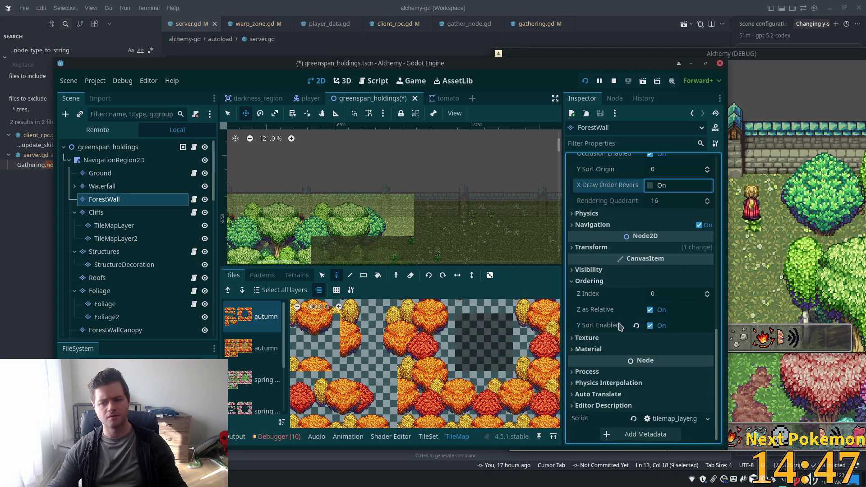
{"action": "scroll", "coordinate": [117, 275], "scroll_direction": "down", "scroll_amount": 2}
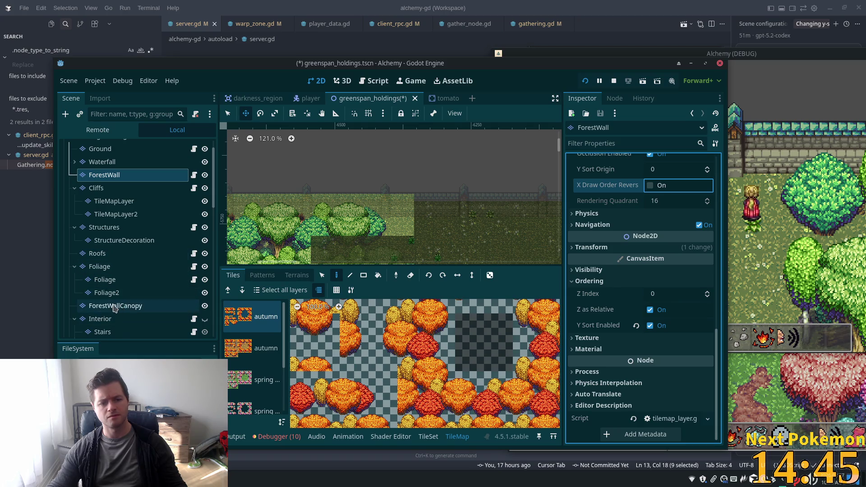
{"action": "left_click", "coordinate": [117, 307]}
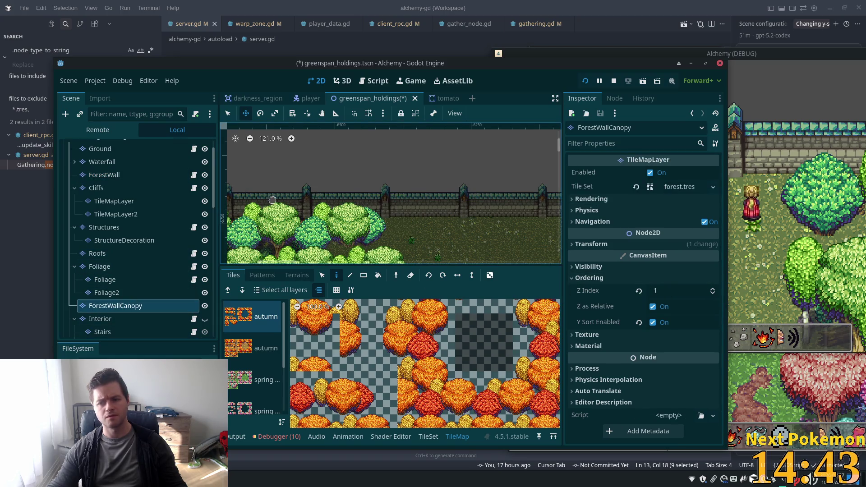
{"action": "scroll", "coordinate": [144, 187], "scroll_direction": "up", "scroll_amount": 2}
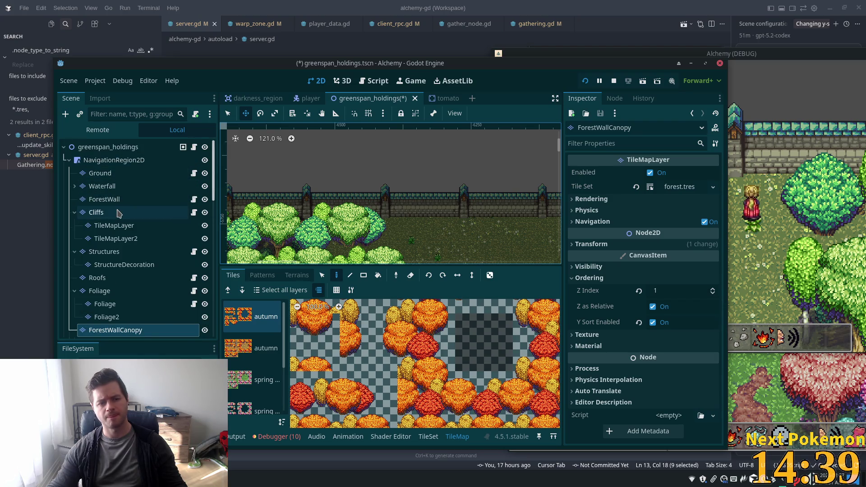
Step: Change ForestWall's Z Index to 1, then undo it back to 0
{"action": "left_click", "coordinate": [104, 199]}
{"action": "left_click", "coordinate": [692, 293]}
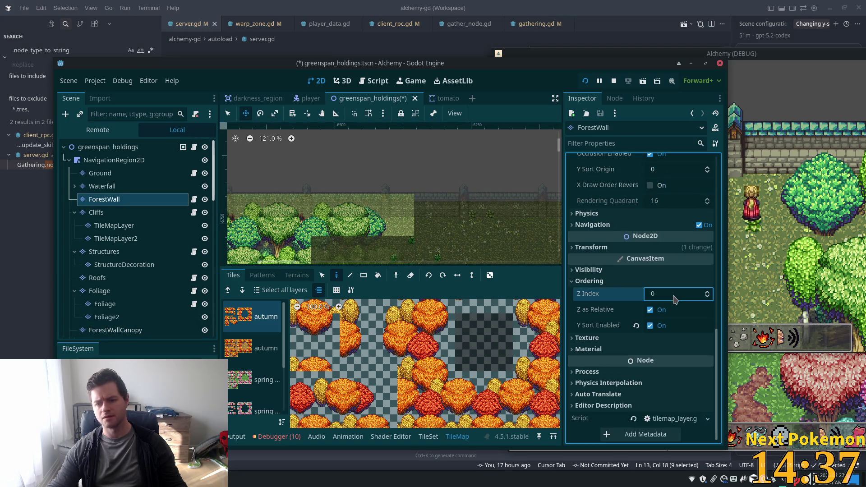
{"action": "scroll", "coordinate": [669, 271], "scroll_direction": "up", "scroll_amount": 3}
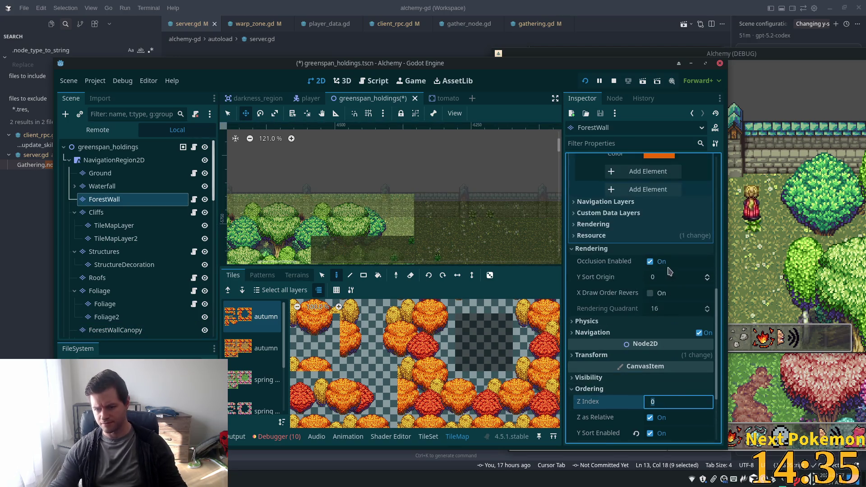
{"action": "type", "text": "1"}
{"action": "key", "text": "Tab"}
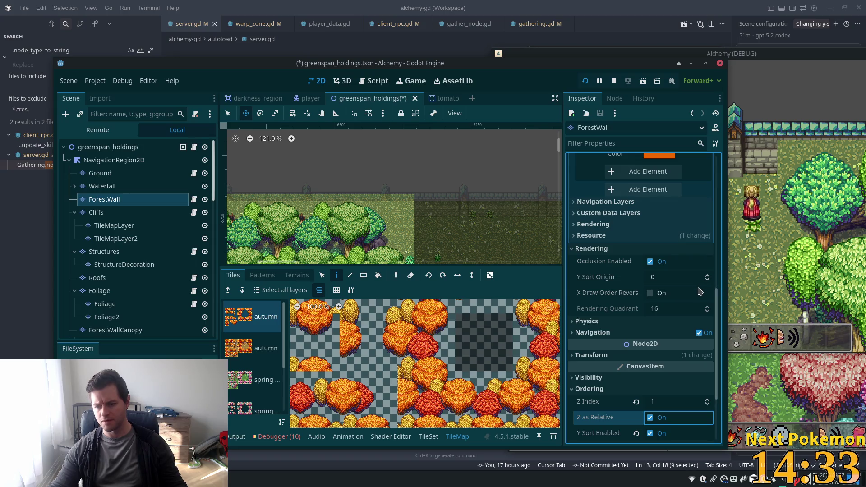
{"action": "key", "text": "ctrl+z"}
{"action": "scroll", "coordinate": [652, 266], "scroll_direction": "up", "scroll_amount": 1}
{"action": "scroll", "coordinate": [653, 266], "scroll_direction": "up", "scroll_amount": 6}
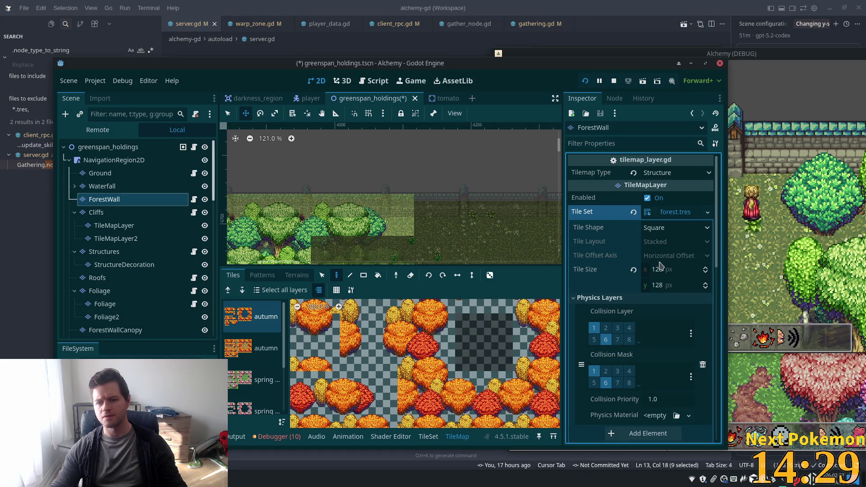
Step: Look through the forest.tres tile set's navigation and rendering options, then collapse its details
{"action": "scroll", "coordinate": [659, 266], "scroll_direction": "down", "scroll_amount": 5}
{"action": "scroll", "coordinate": [672, 302], "scroll_direction": "down", "scroll_amount": 2}
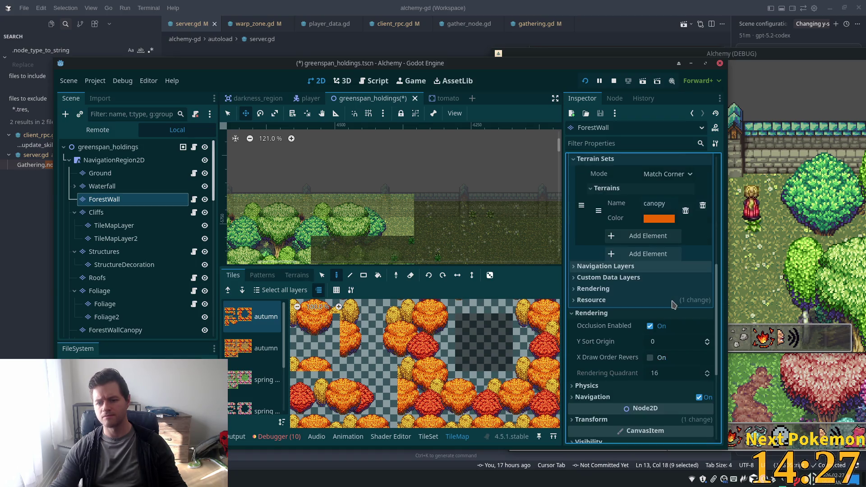
{"action": "left_click", "coordinate": [620, 267]}
{"action": "left_click", "coordinate": [619, 268]}
{"action": "left_click", "coordinate": [593, 288]}
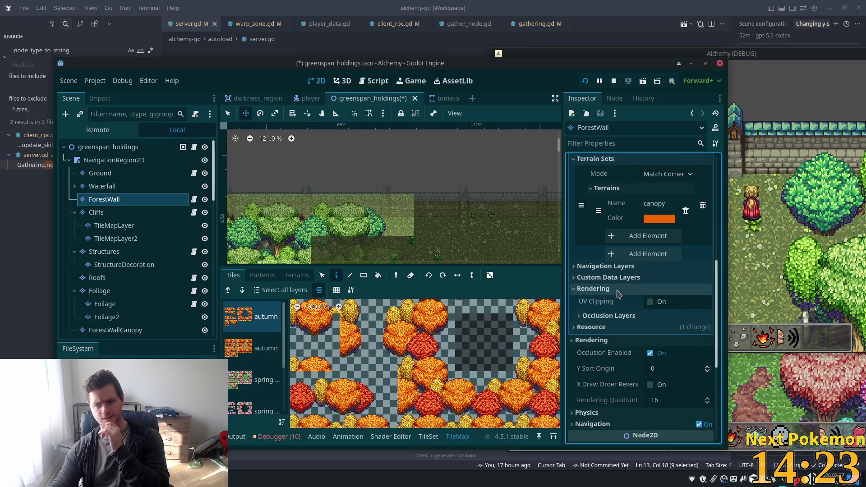
{"action": "left_click", "coordinate": [592, 289]}
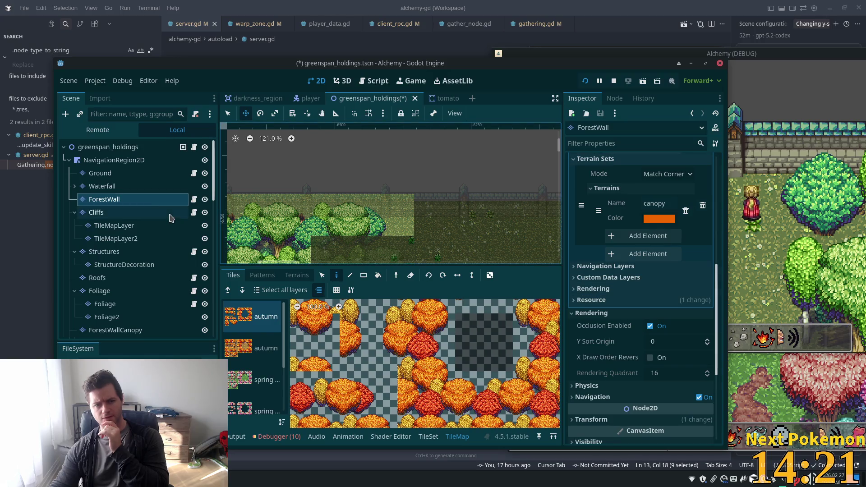
{"action": "scroll", "coordinate": [643, 293], "scroll_direction": "up", "scroll_amount": 10}
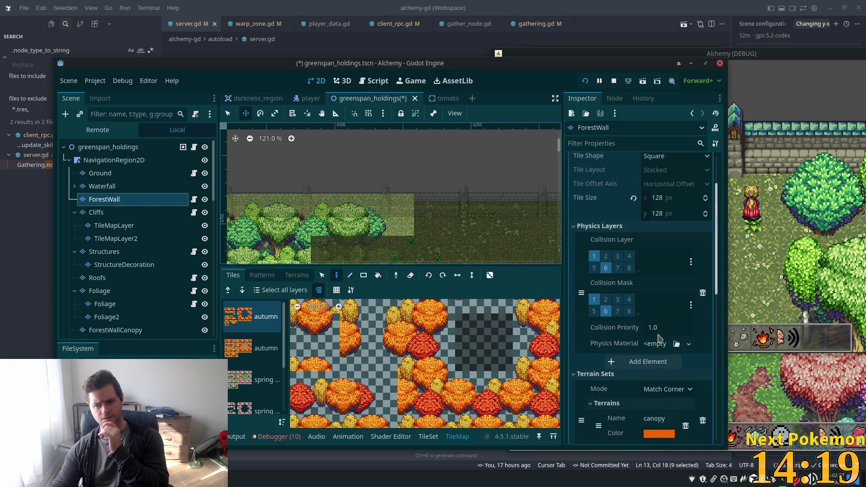
{"action": "left_click", "coordinate": [674, 211]}
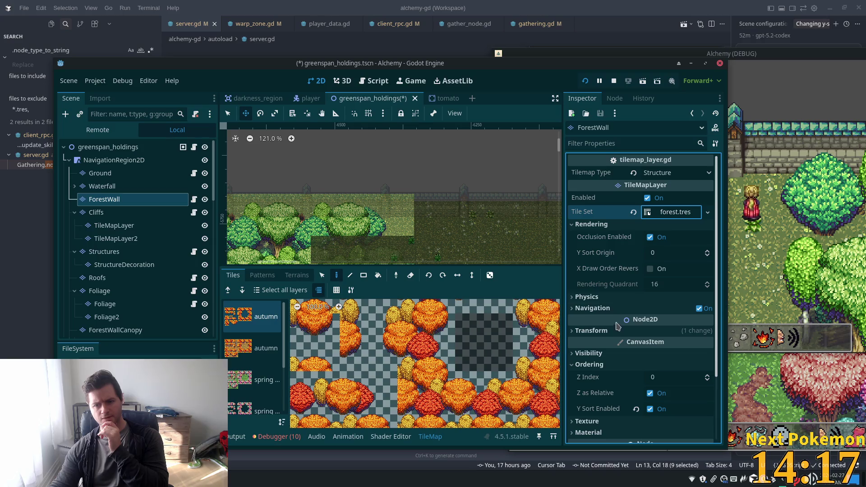
Step: Set ForestWall's Y Sort Origin to 27
{"action": "left_click", "coordinate": [662, 255]}
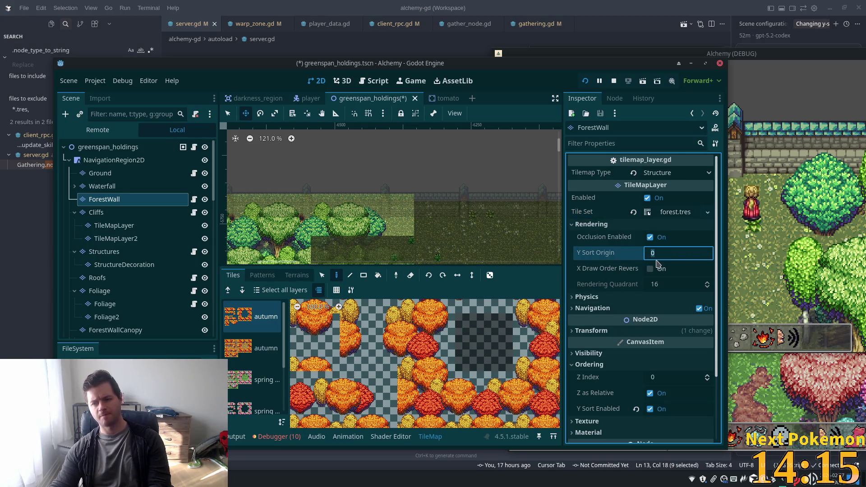
{"action": "type", "text": "19"}
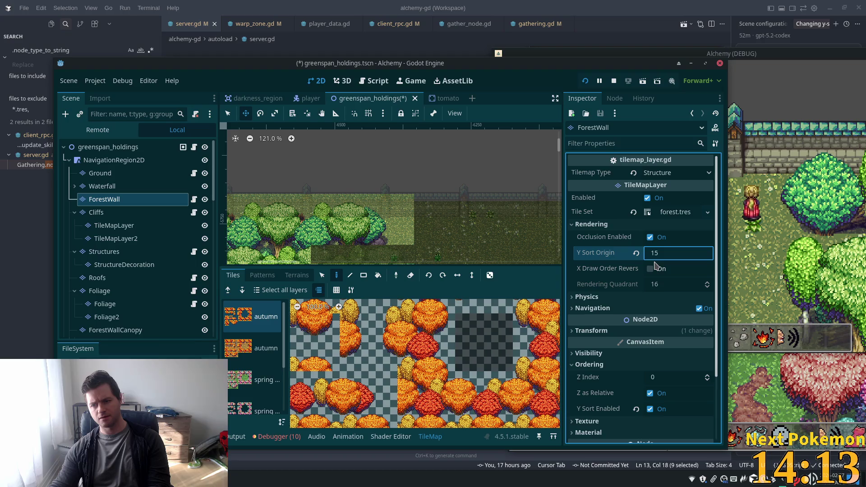
{"action": "key", "text": "BackSpace"}
{"action": "type", "text": "7"}
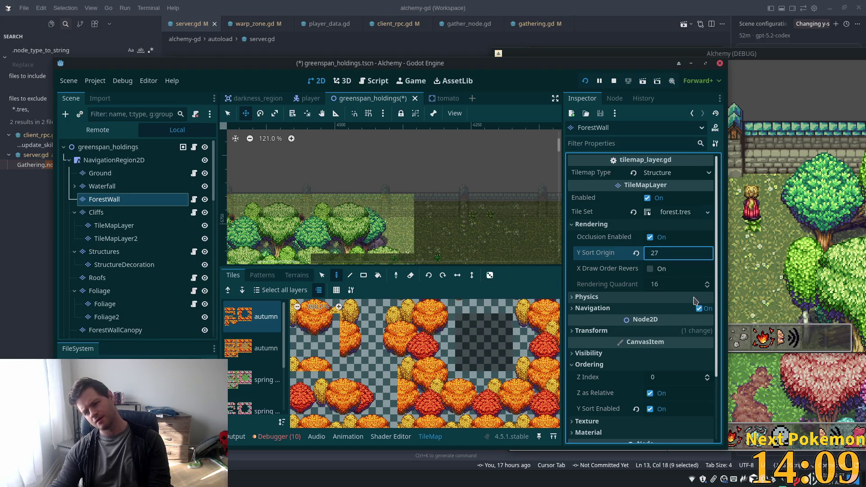
{"action": "left_click", "coordinate": [802, 287]}
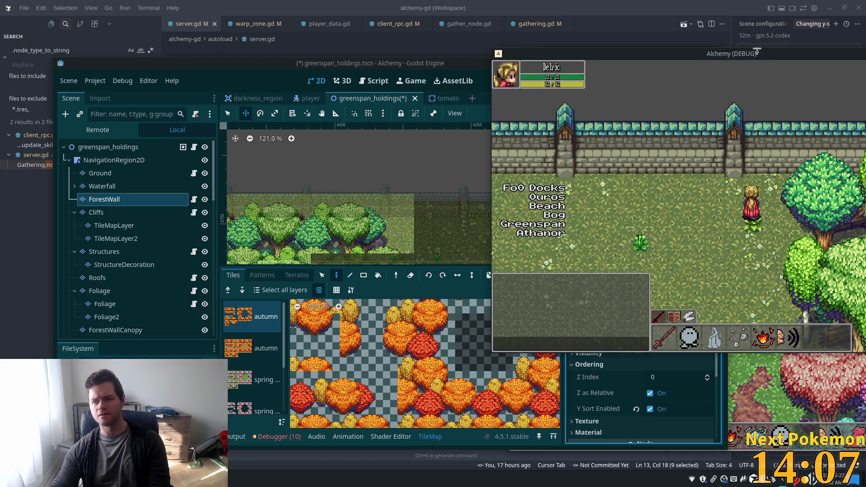
Step: Reposition the running Alchemy game window beside the editor
{"action": "mouse_move", "coordinate": [757, 62]}
{"action": "left_mouse_down"}
{"action": "mouse_move", "coordinate": [682, 111]}
{"action": "mouse_move", "coordinate": [706, 119]}
{"action": "mouse_move", "coordinate": [740, 108]}
{"action": "mouse_move", "coordinate": [721, 128]}
{"action": "mouse_move", "coordinate": [690, 114]}
{"action": "left_mouse_up"}
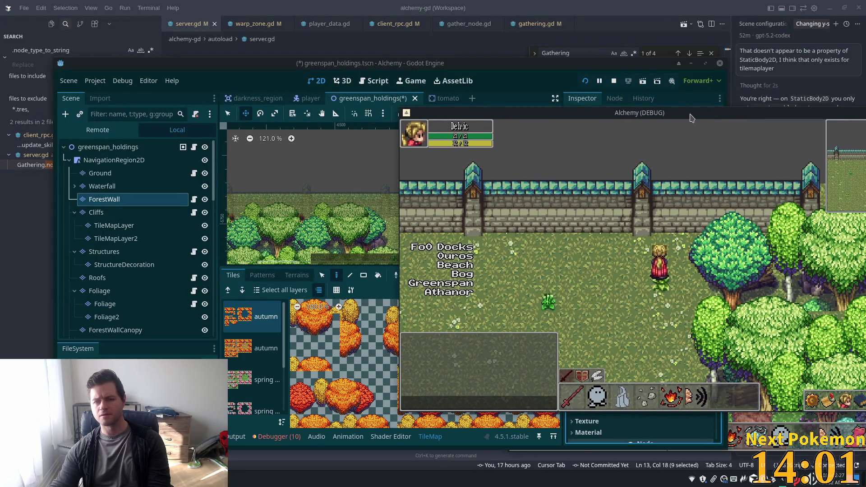
{"action": "left_click", "coordinate": [510, 74]}
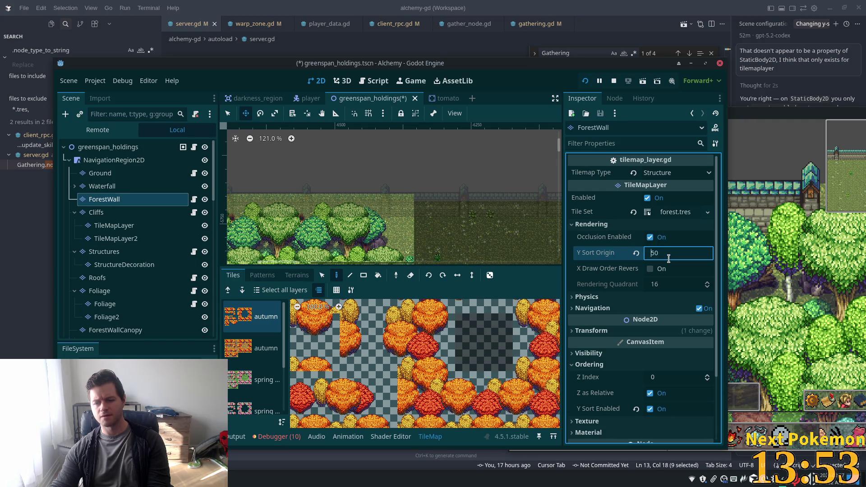
{"action": "left_click", "coordinate": [788, 237]}
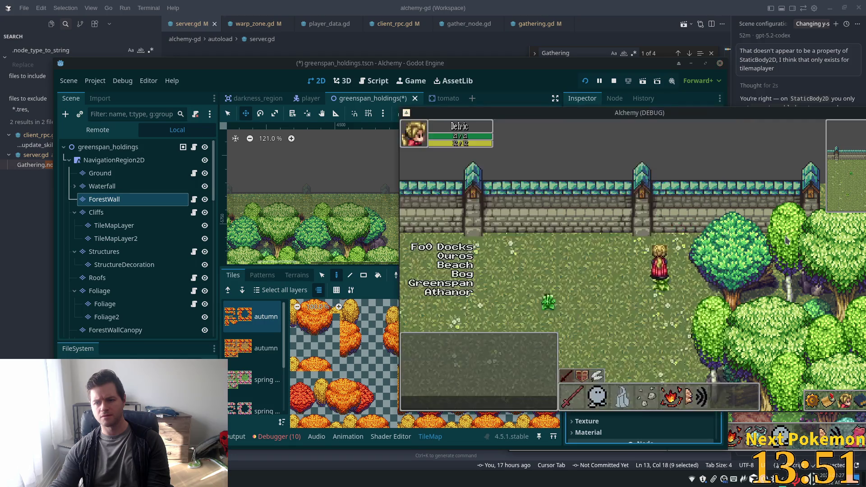
Step: Walk the character south-west, into the dense forest and back west along its edge
{"action": "key", "text": "s"}
{"action": "key", "text": "a"}
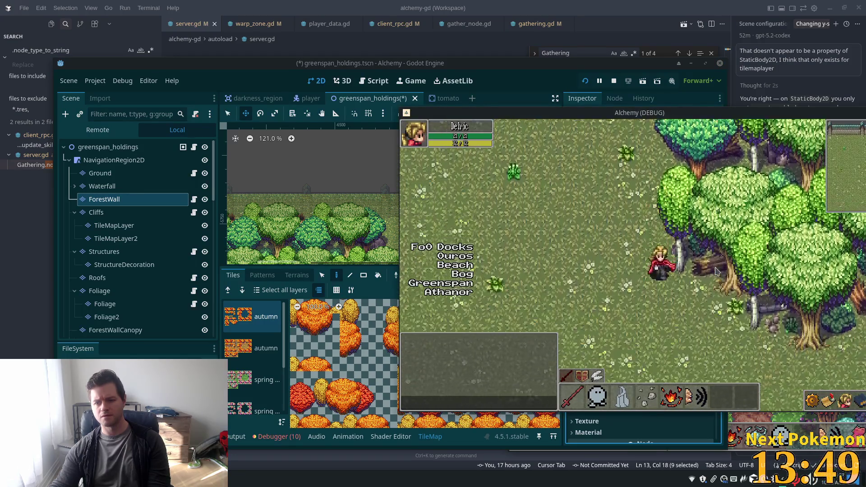
{"action": "key", "text": "a"}
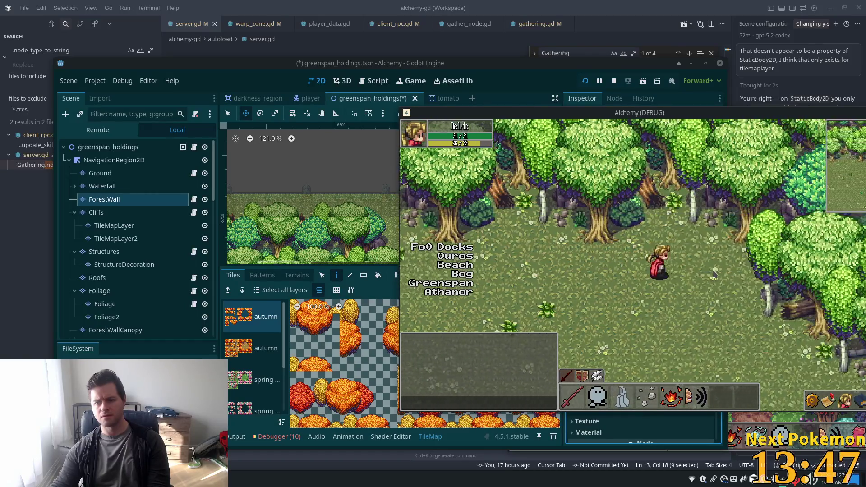
{"action": "key", "text": "d"}
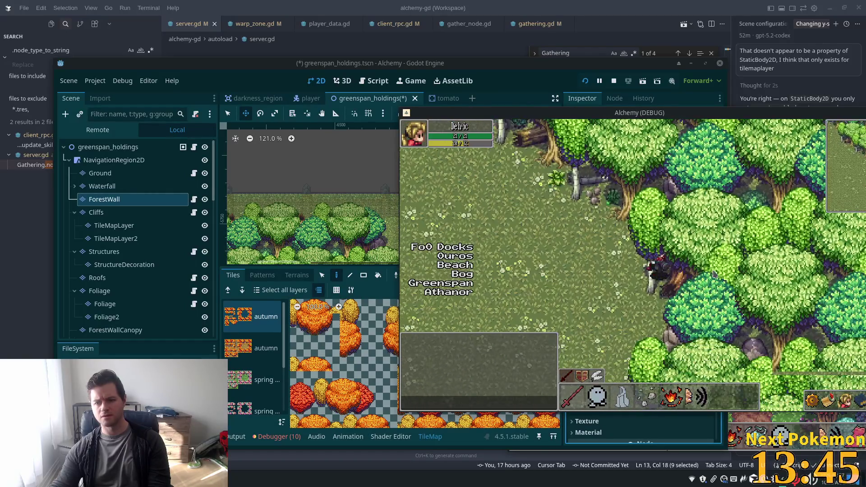
{"action": "key", "text": "w"}
{"action": "key", "text": "a"}
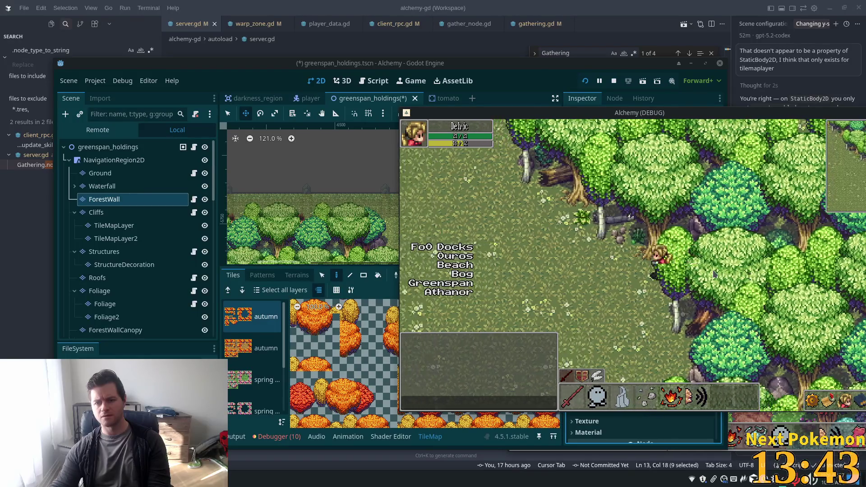
{"action": "key", "text": "a"}
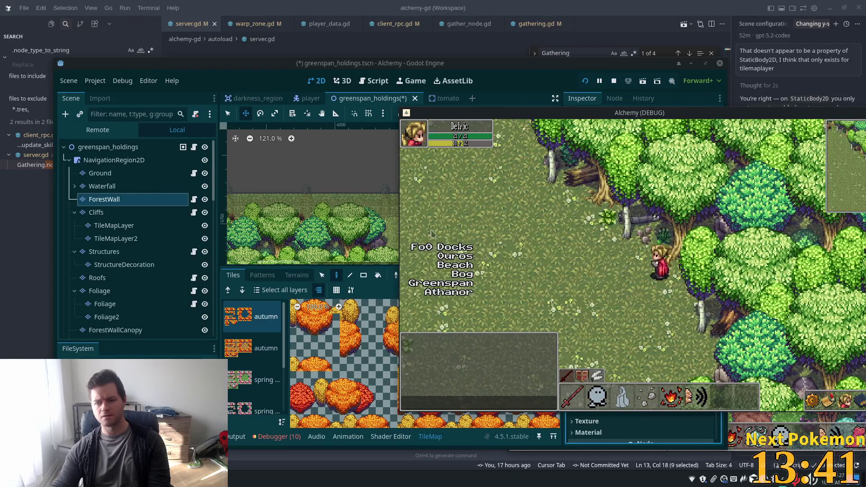
Step: Set the ForestWallCanopy layer's Z Index to 2
{"action": "left_click", "coordinate": [155, 306]}
{"action": "scroll", "coordinate": [154, 307], "scroll_direction": "down", "scroll_amount": 1}
{"action": "left_click", "coordinate": [116, 281]}
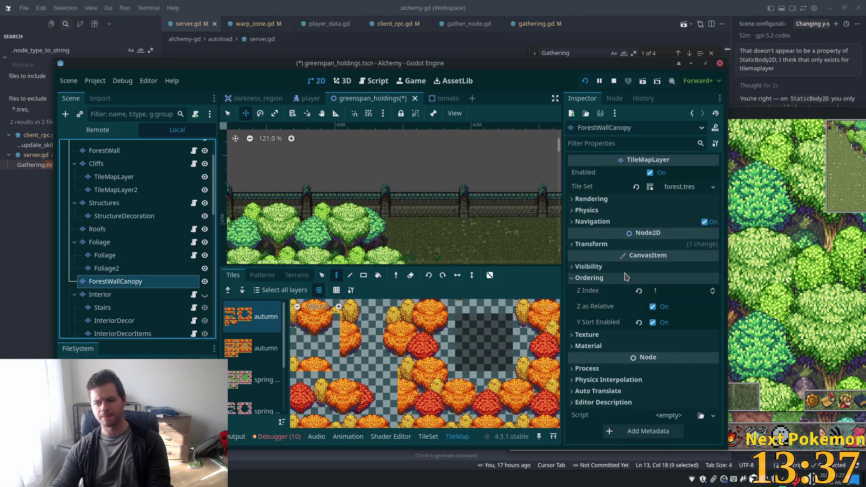
{"action": "left_click", "coordinate": [666, 292]}
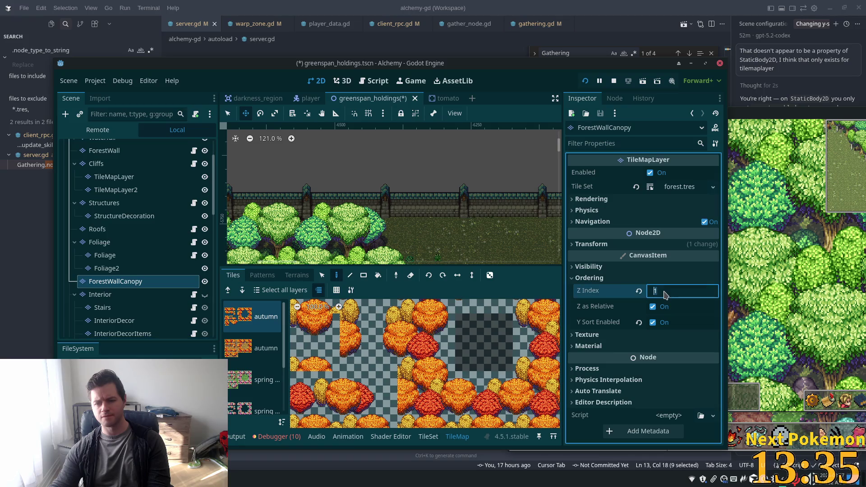
{"action": "type", "text": "2"}
{"action": "key", "text": "Return"}
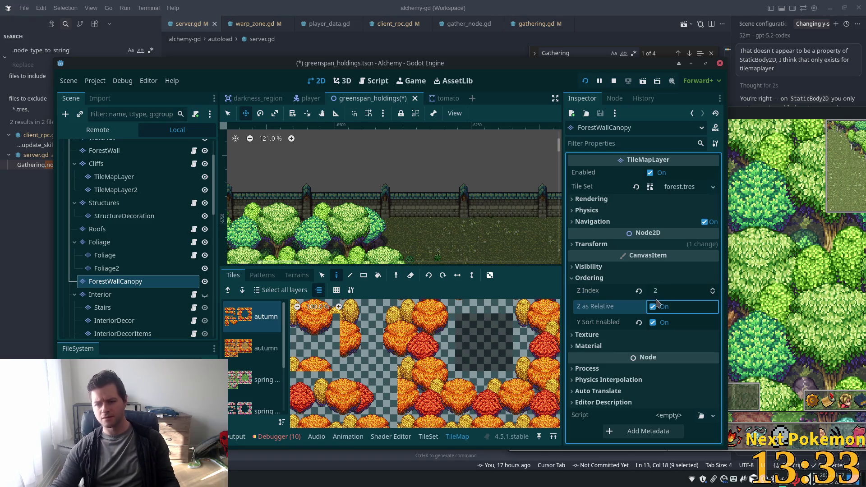
Step: Walk the character up and down the tree line, then reselect ForestWall in the editor
{"action": "left_click", "coordinate": [735, 276]}
{"action": "key", "text": "Down"}
{"action": "key", "text": "Right"}
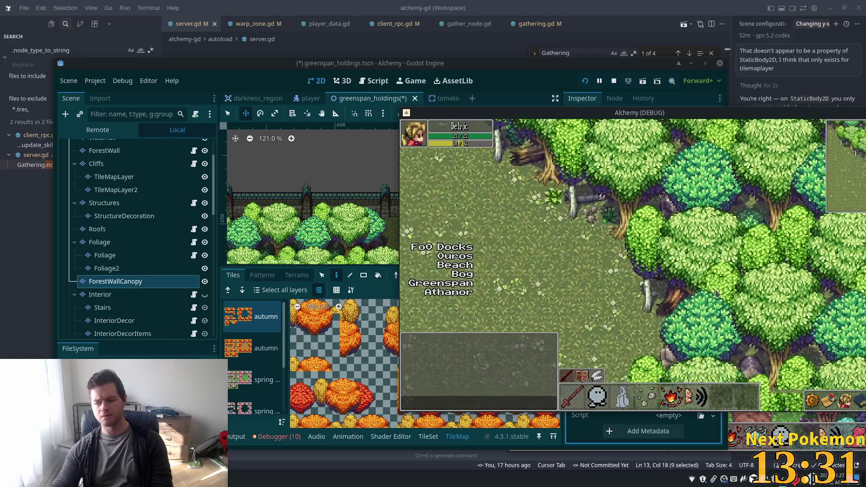
{"action": "key", "text": "Up"}
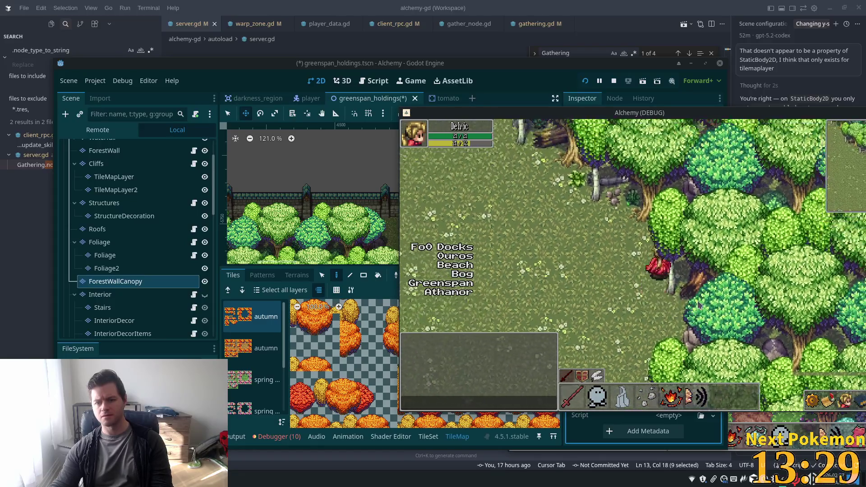
{"action": "key", "text": "Up"}
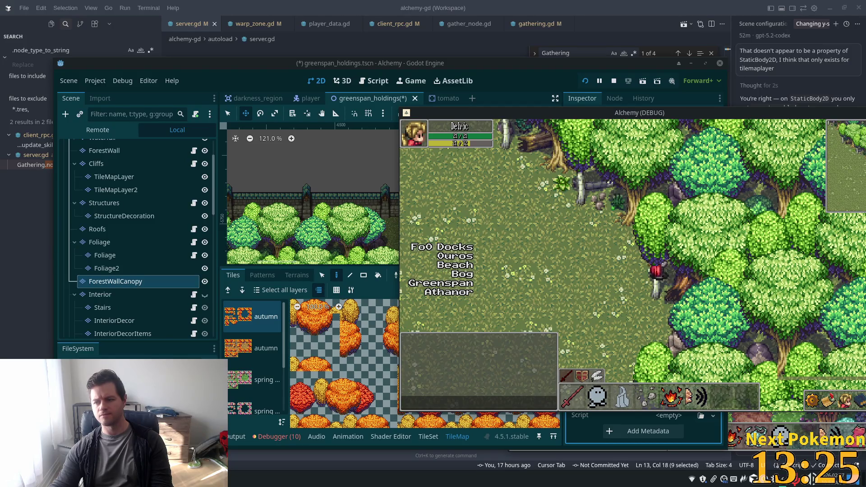
{"action": "key", "text": "Up"}
{"action": "key", "text": "Left"}
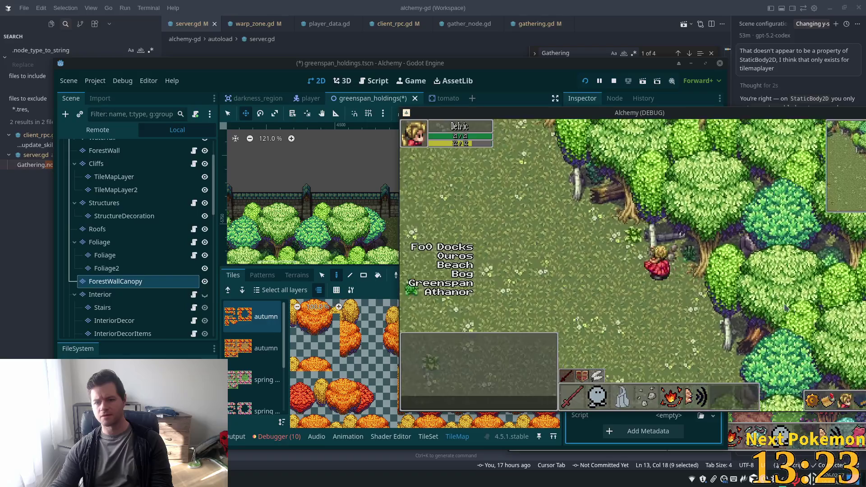
{"action": "key", "text": "Up"}
{"action": "key", "text": "Left"}
{"action": "key", "text": "Down"}
{"action": "key", "text": "Down"}
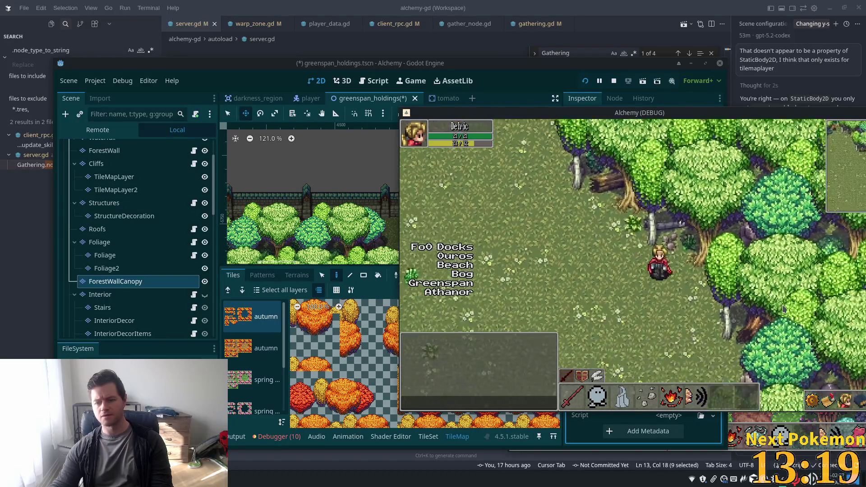
{"action": "key", "text": "Right"}
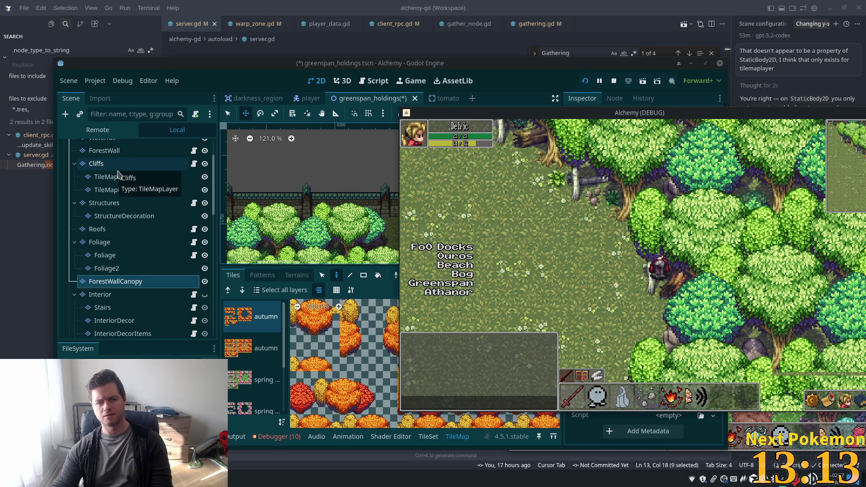
{"action": "scroll", "coordinate": [112, 162], "scroll_direction": "up", "scroll_amount": 3}
{"action": "left_click", "coordinate": [108, 199]}
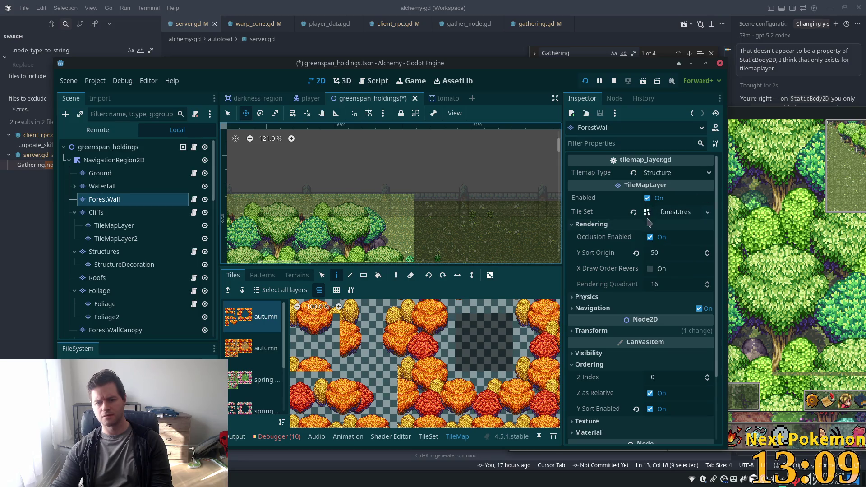
Step: Turn off Y-sorting on ForestWall and compare the result in the game by walking left
{"action": "scroll", "coordinate": [641, 294], "scroll_direction": "down", "scroll_amount": 3}
{"action": "left_click", "coordinate": [651, 325]}
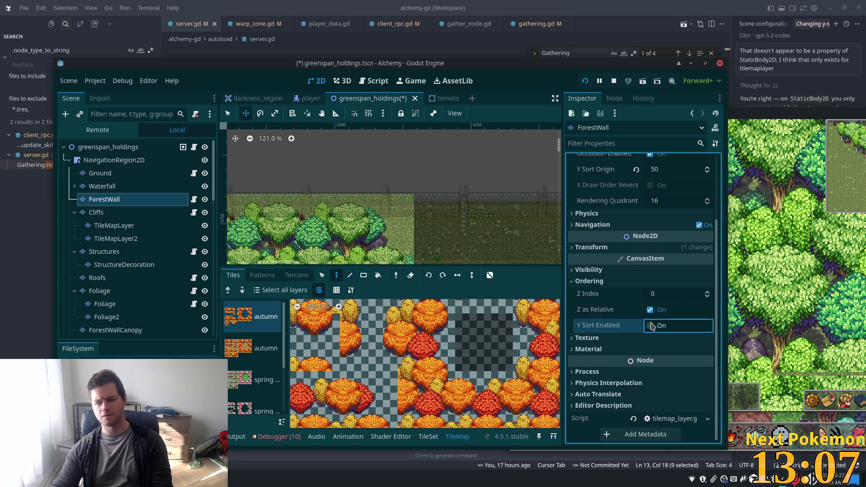
{"action": "left_click", "coordinate": [847, 311]}
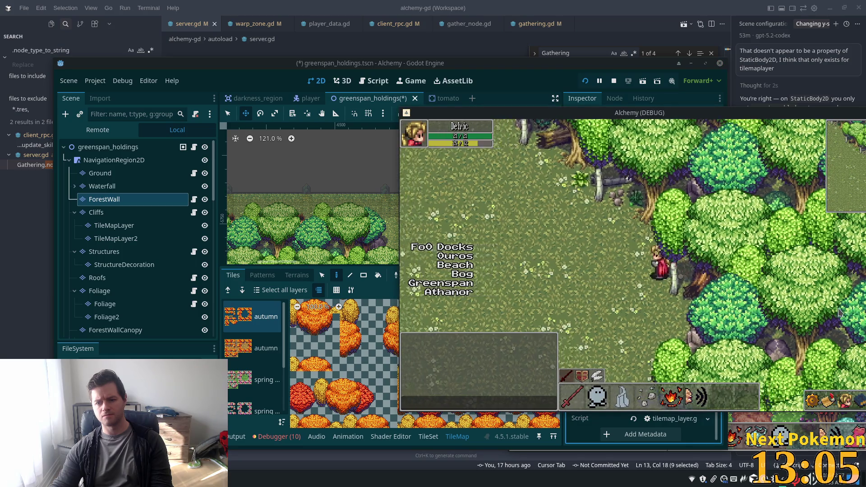
{"action": "left_click", "coordinate": [83, 199]}
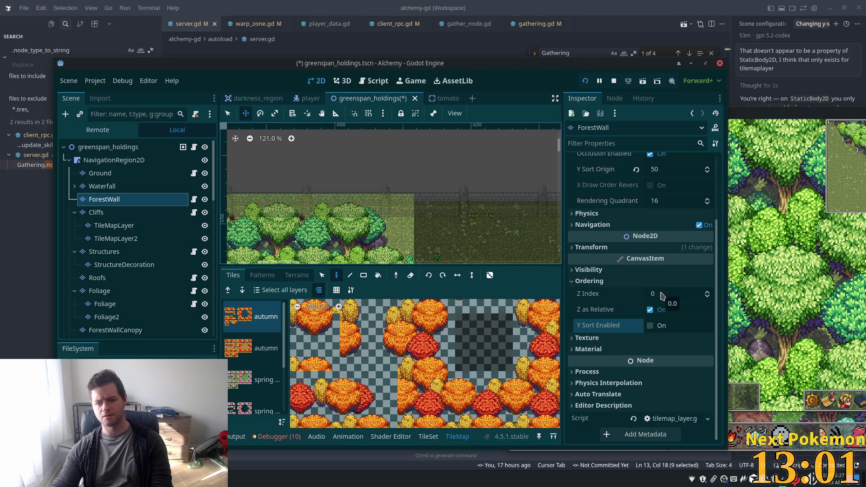
{"action": "left_click", "coordinate": [662, 295]}
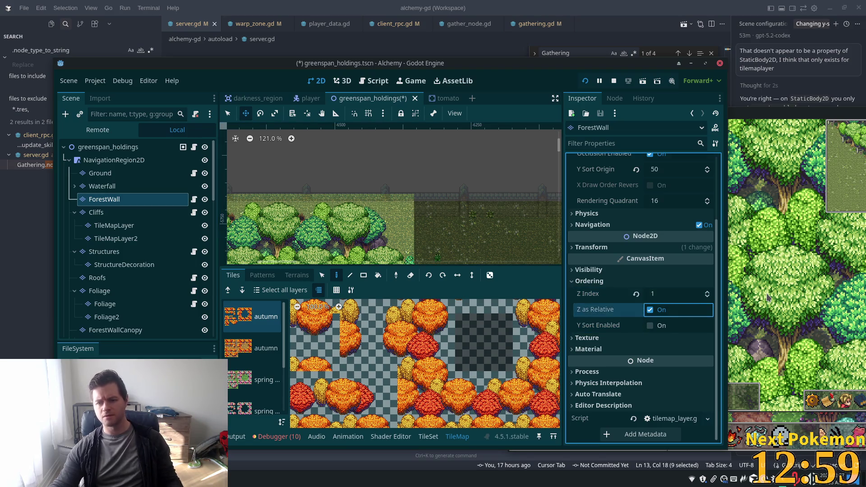
{"action": "left_click", "coordinate": [765, 298]}
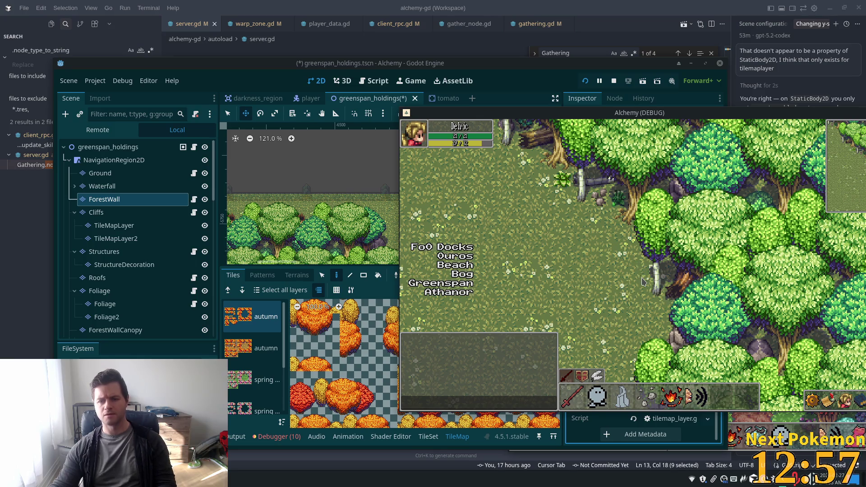
{"action": "left_click", "coordinate": [643, 280]}
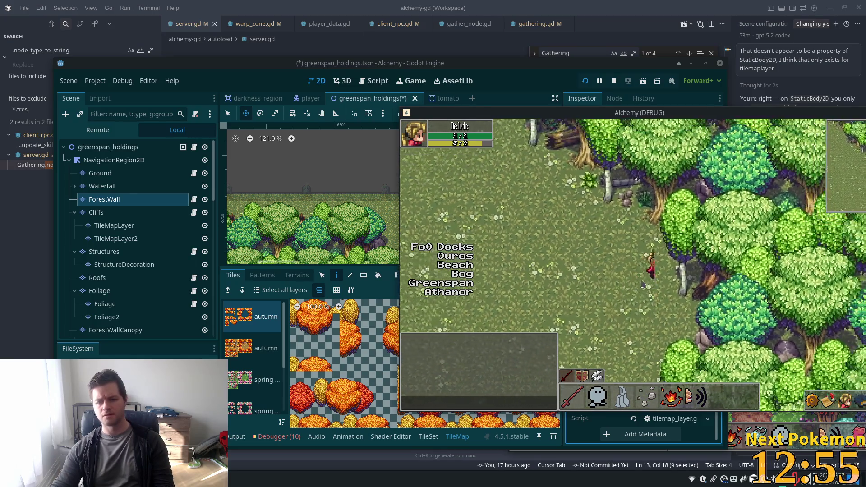
{"action": "key", "text": "alt+Tab"}
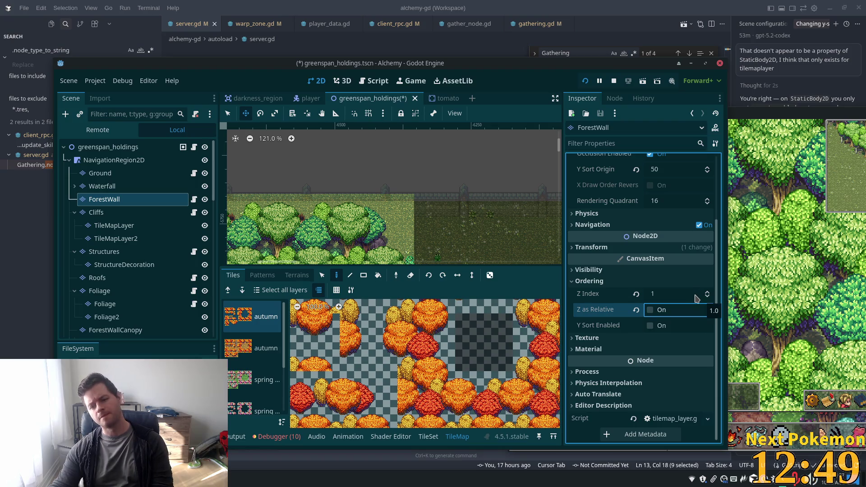
{"action": "left_click", "coordinate": [740, 273]}
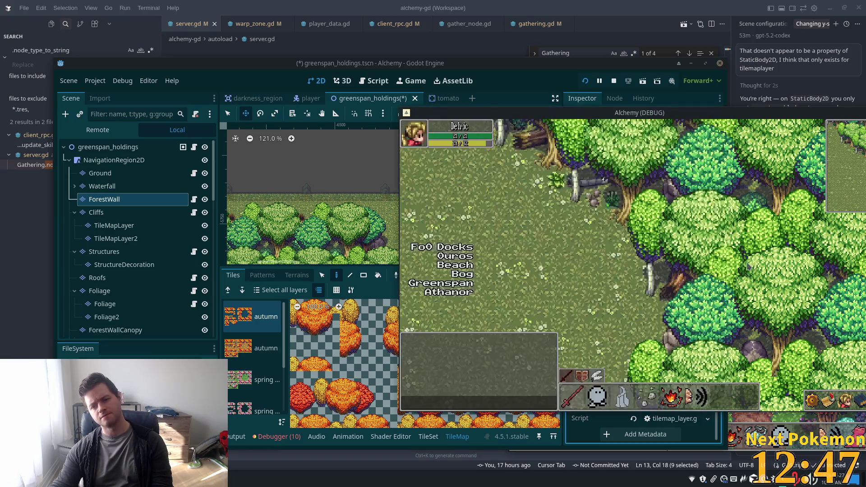
{"action": "key", "text": "Left"}
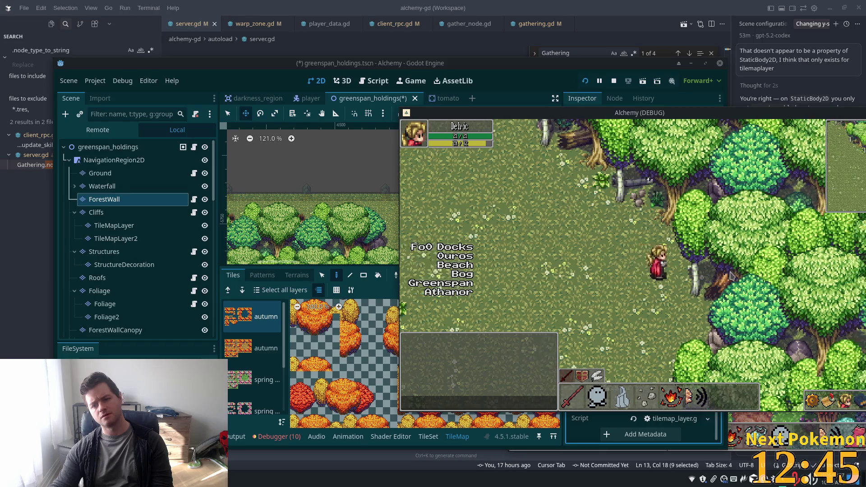
{"action": "left_click", "coordinate": [201, 226]}
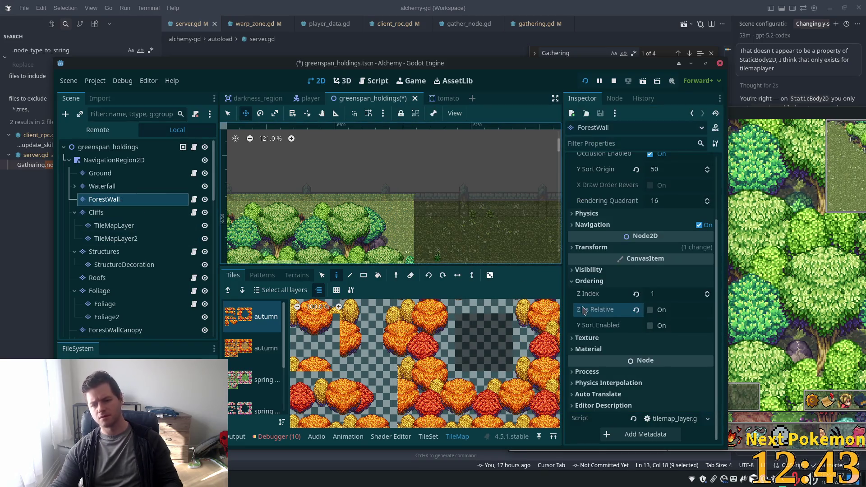
Step: Re-enable Y Sort on ForestWall under Ordering and begin editing its Z Index
{"action": "left_click", "coordinate": [649, 281]}
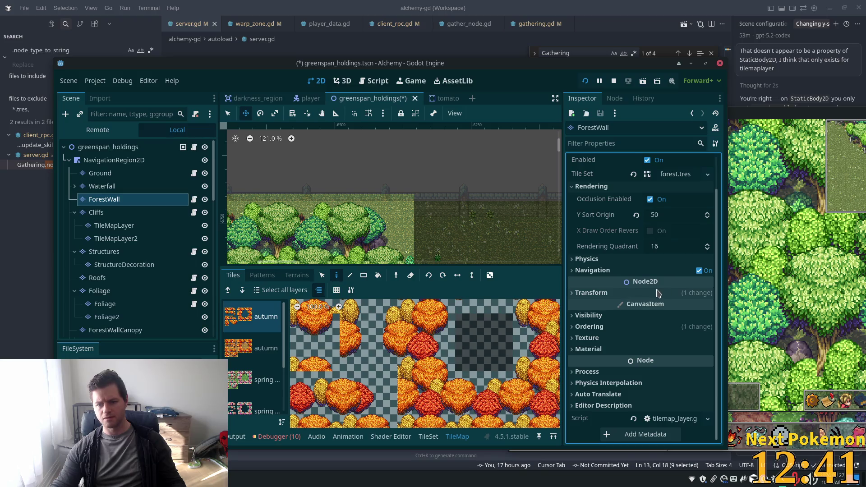
{"action": "left_click", "coordinate": [649, 326]}
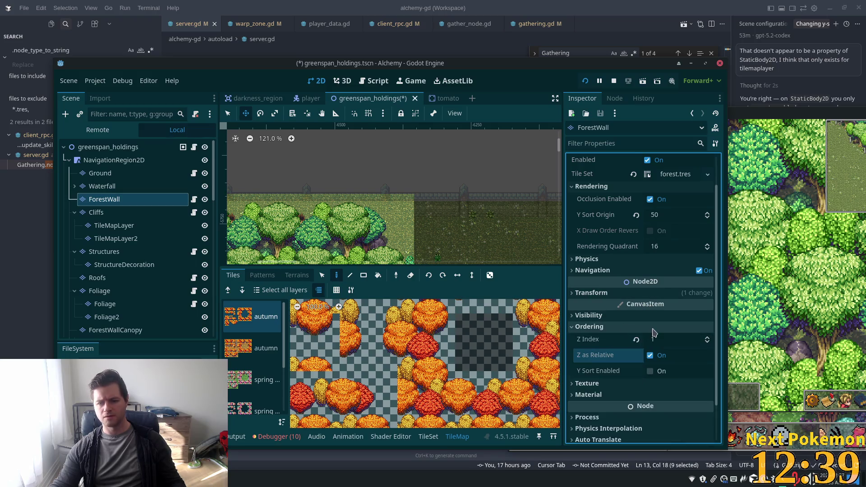
{"action": "left_click", "coordinate": [650, 371]}
{"action": "left_click", "coordinate": [656, 342]}
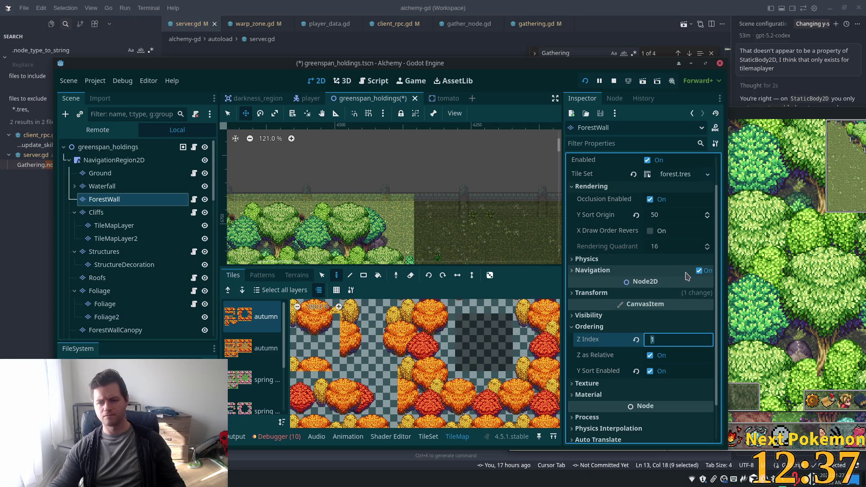
{"action": "type", "text": "0"}
Step: Save and run the game with F5, then walk the player around the open area
{"action": "key", "text": "F5"}
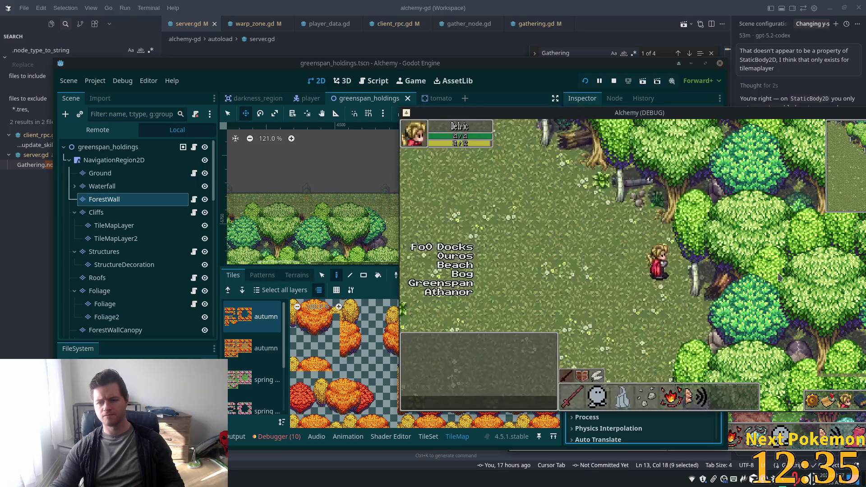
{"action": "key", "text": "Right"}
{"action": "key", "text": "Left"}
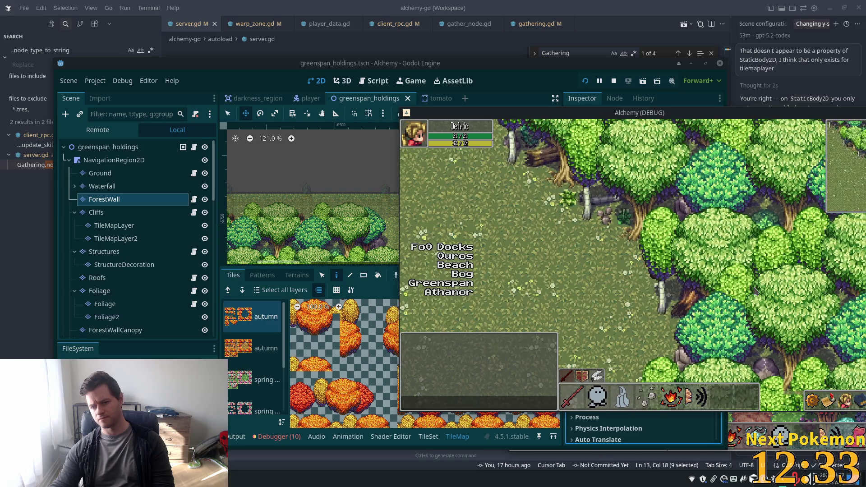
{"action": "key", "text": "Right"}
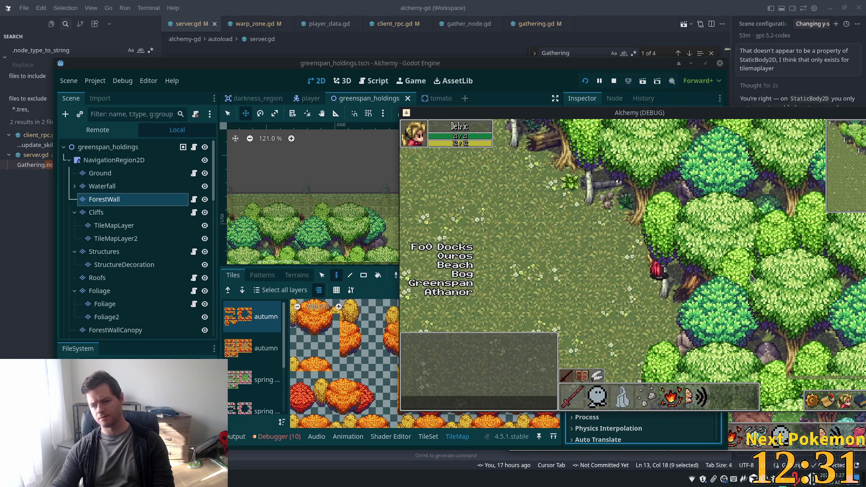
{"action": "key", "text": "Down"}
{"action": "key", "text": "Right"}
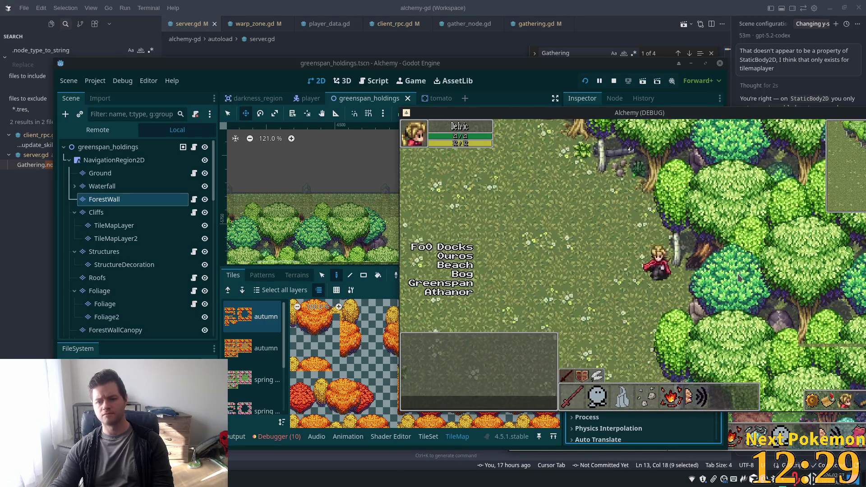
{"action": "key", "text": "Up"}
{"action": "key", "text": "Left"}
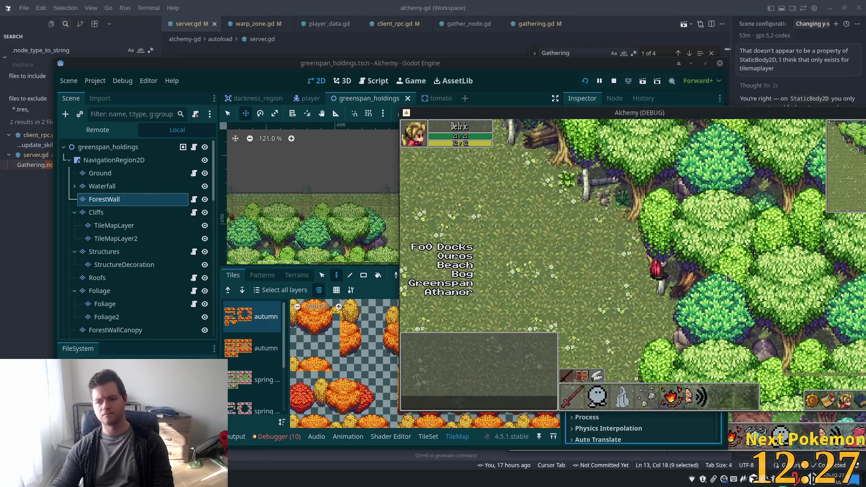
Step: Walk the player up-left under the tree canopy and back out several times
{"action": "key", "text": "Up"}
{"action": "key", "text": "Left"}
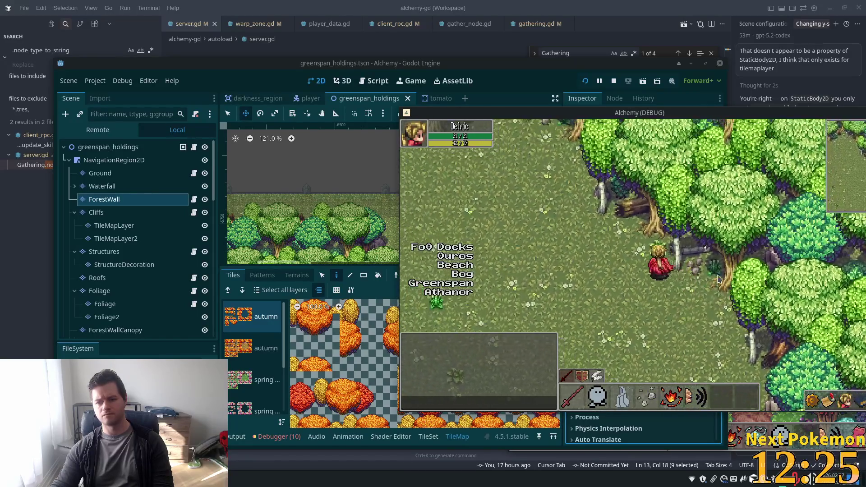
{"action": "key", "text": "Up"}
{"action": "key", "text": "Left"}
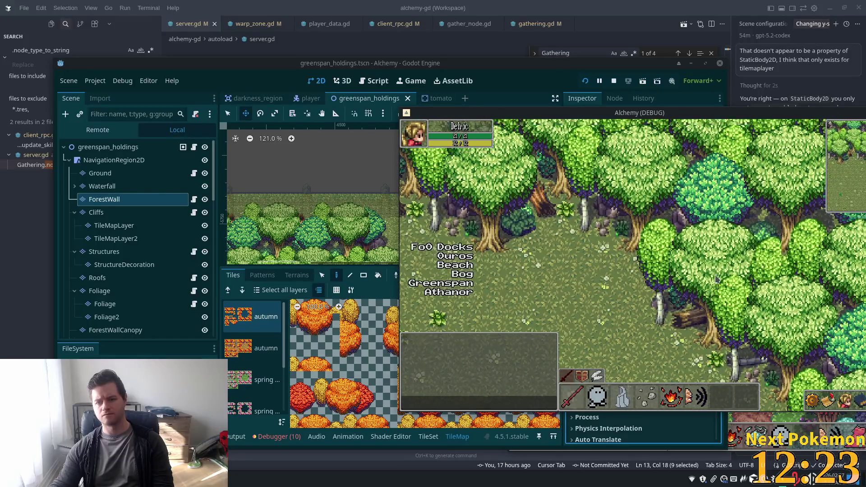
{"action": "key", "text": "Up"}
{"action": "key", "text": "Left"}
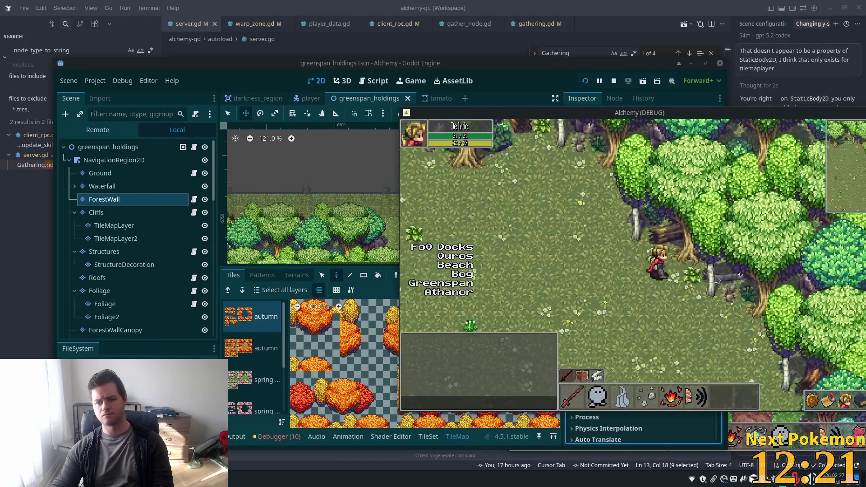
{"action": "key", "text": "Down"}
{"action": "key", "text": "Right"}
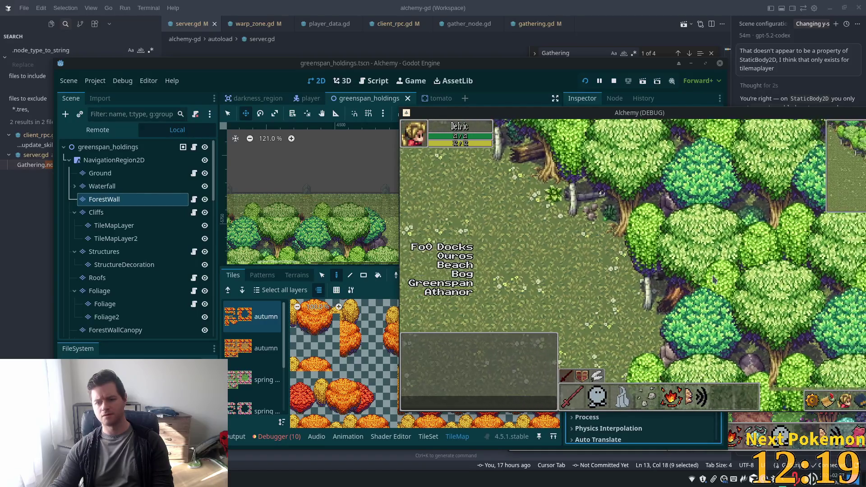
{"action": "key", "text": "Up"}
{"action": "key", "text": "Left"}
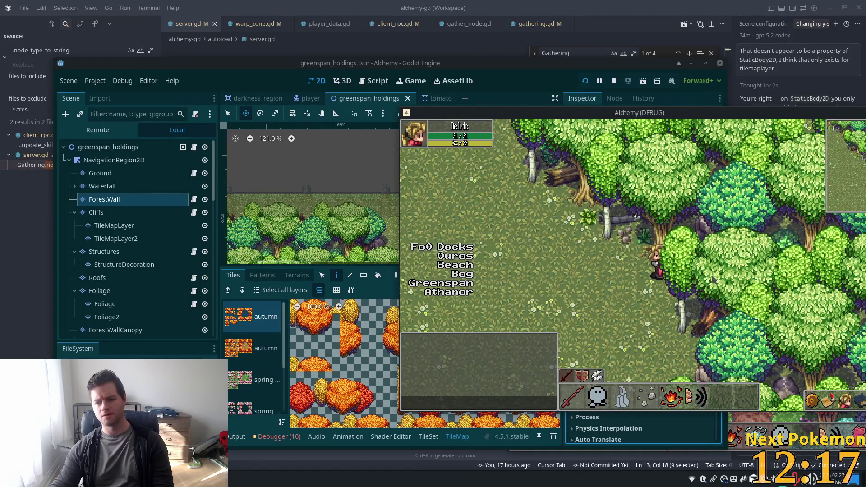
Step: Walk the player down along the tree line, under the canopy, then into open grass
{"action": "key", "text": "Down"}
{"action": "key", "text": "Right"}
{"action": "key", "text": "Down"}
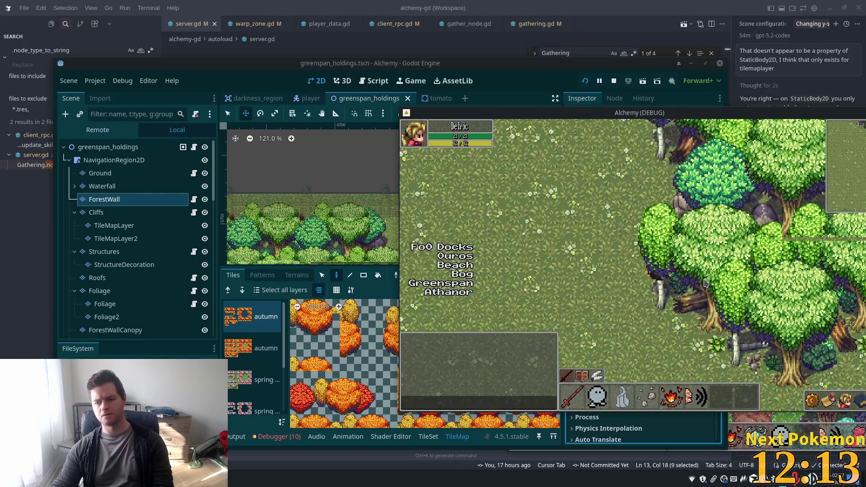
{"action": "key", "text": "Down"}
{"action": "key", "text": "Right"}
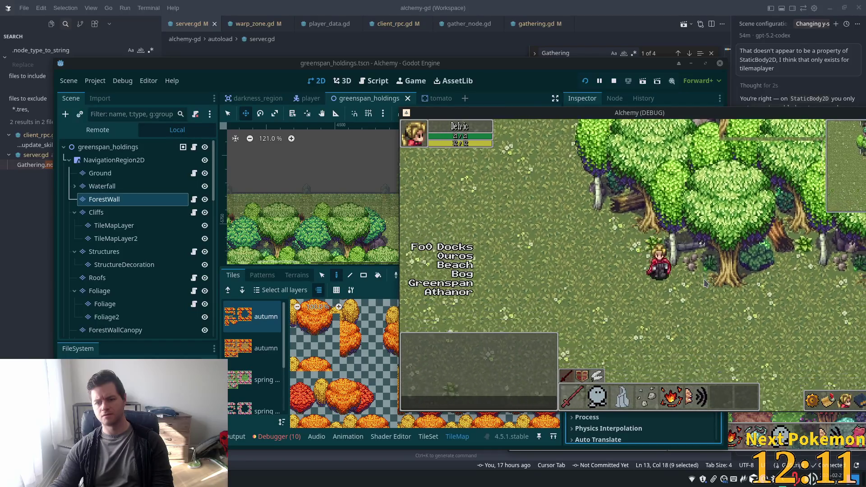
{"action": "key", "text": "Right"}
{"action": "key", "text": "Right"}
{"action": "key", "text": "Down"}
{"action": "key", "text": "Left"}
{"action": "key", "text": "Up"}
{"action": "key", "text": "Left"}
{"action": "key", "text": "Down"}
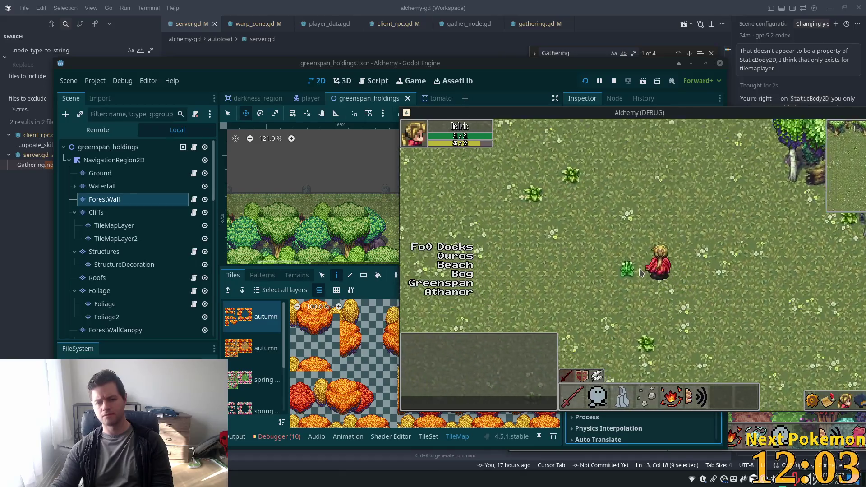
Step: Walk the player up behind the trees and back down from the wall, then return to the editor
{"action": "key", "text": "Up"}
{"action": "key", "text": "Up"}
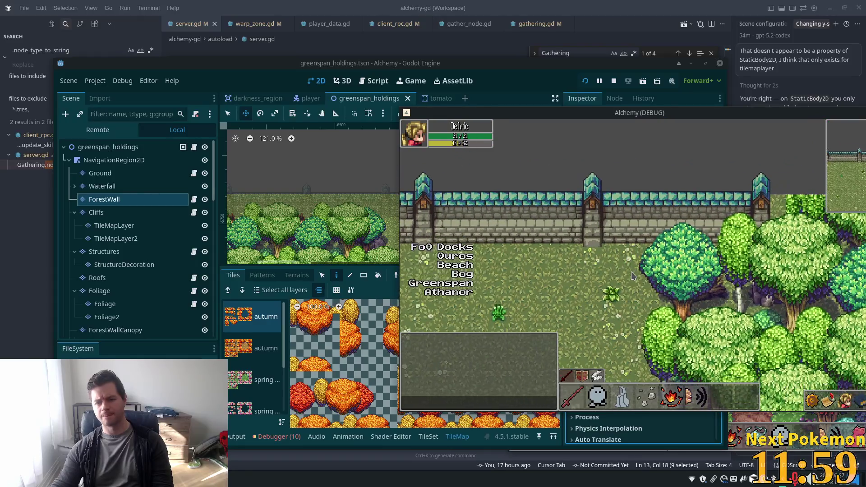
{"action": "key", "text": "Down"}
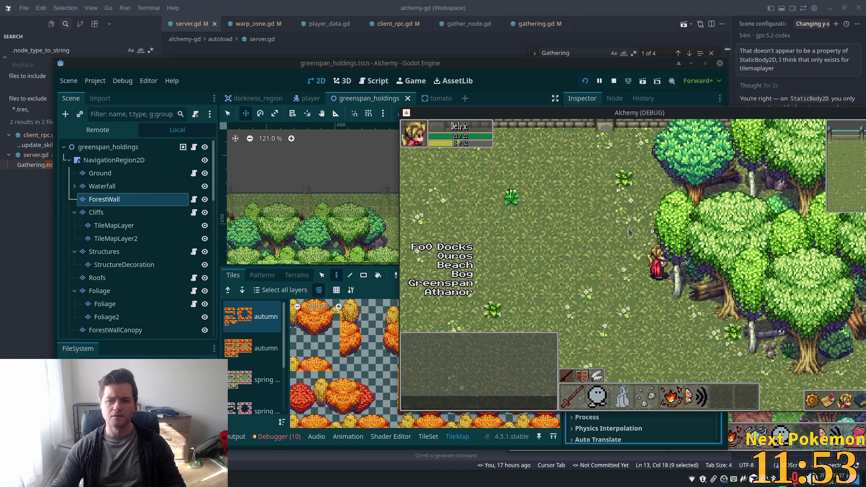
{"action": "key", "text": "Up"}
{"action": "key", "text": "Right"}
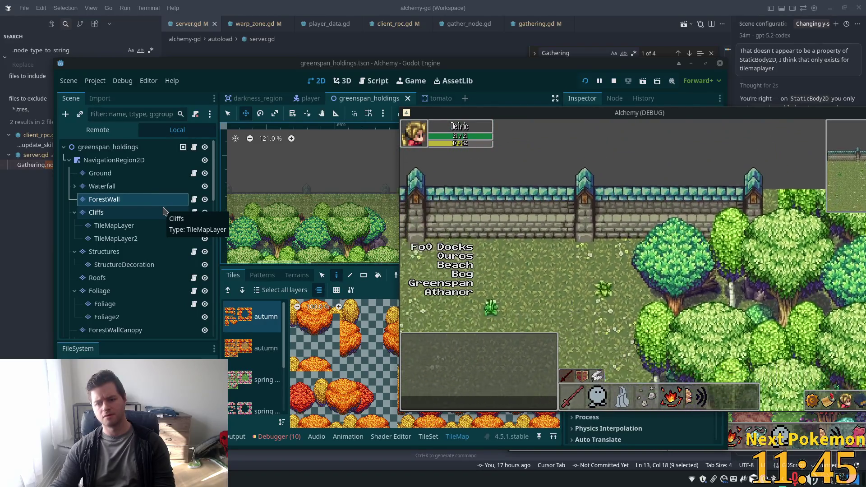
{"action": "key", "text": "Down"}
{"action": "key", "text": "Down"}
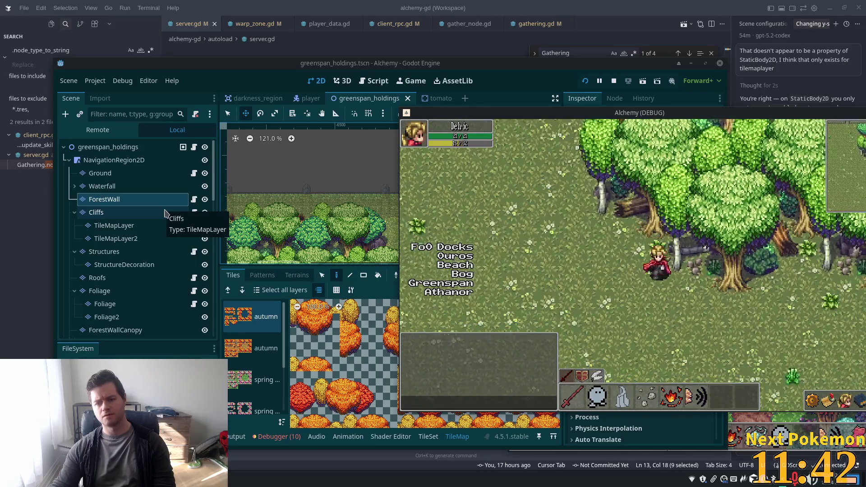
{"action": "key", "text": "Left"}
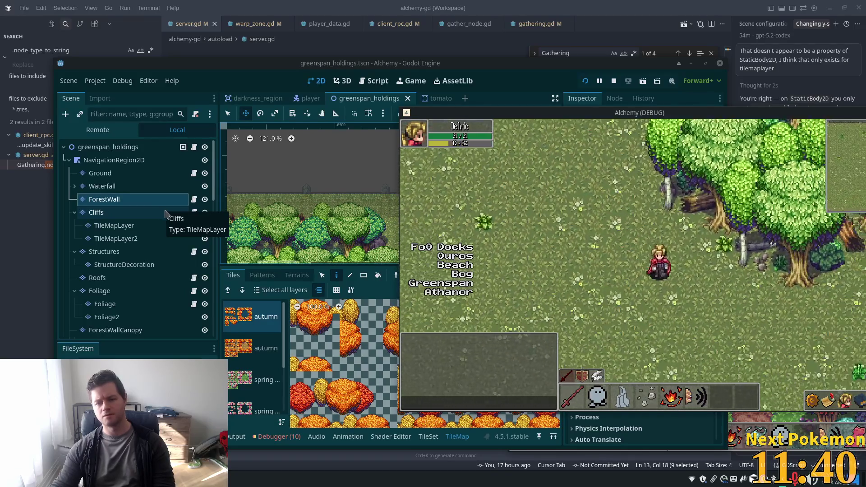
{"action": "key", "text": "Right"}
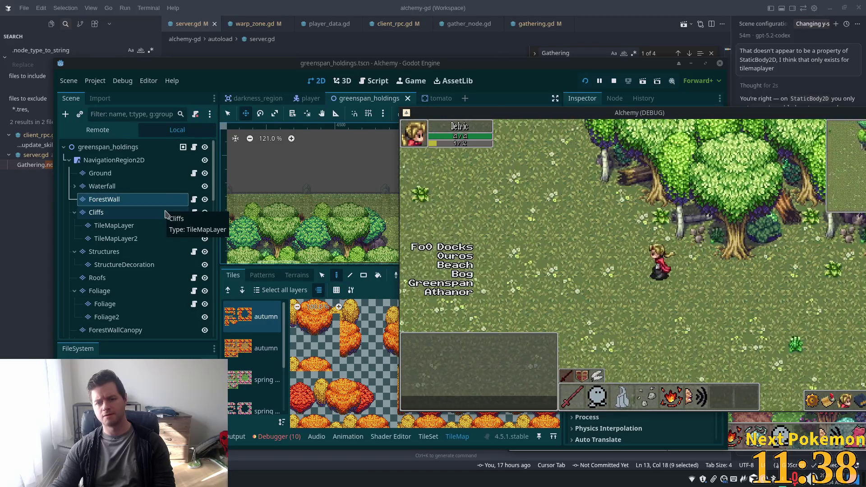
{"action": "key", "text": "Up"}
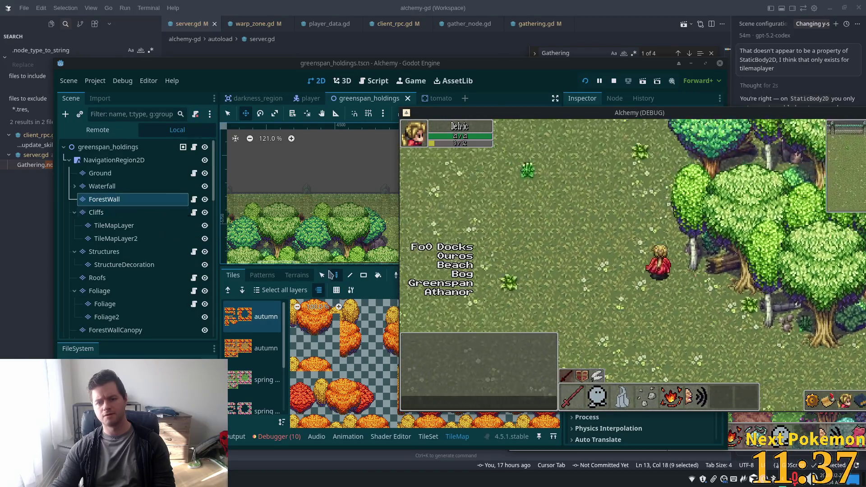
{"action": "left_click", "coordinate": [319, 178]}
Step: Pan the map to the tree area and select the lower summer tile source in the Tiles panel
{"action": "scroll", "coordinate": [471, 238], "scroll_direction": "down", "scroll_amount": 3}
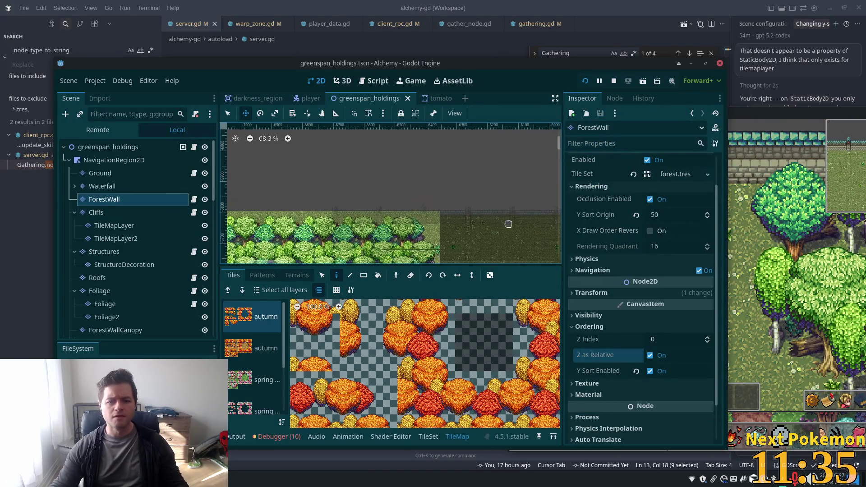
{"action": "mouse_move", "coordinate": [471, 238]}
{"action": "left_mouse_down"}
{"action": "mouse_move", "coordinate": [442, 210]}
{"action": "mouse_move", "coordinate": [480, 181]}
{"action": "left_mouse_up"}
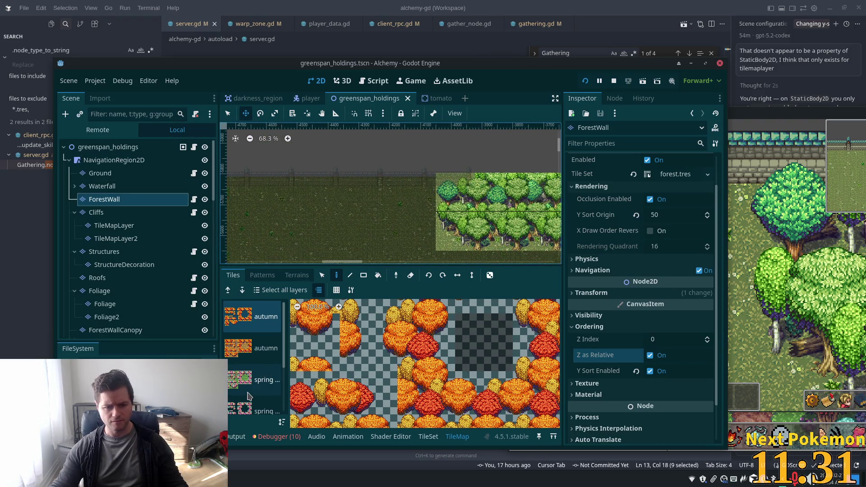
{"action": "scroll", "coordinate": [253, 392], "scroll_direction": "down", "scroll_amount": 2}
{"action": "left_click", "coordinate": [252, 370]}
{"action": "left_click", "coordinate": [315, 354]}
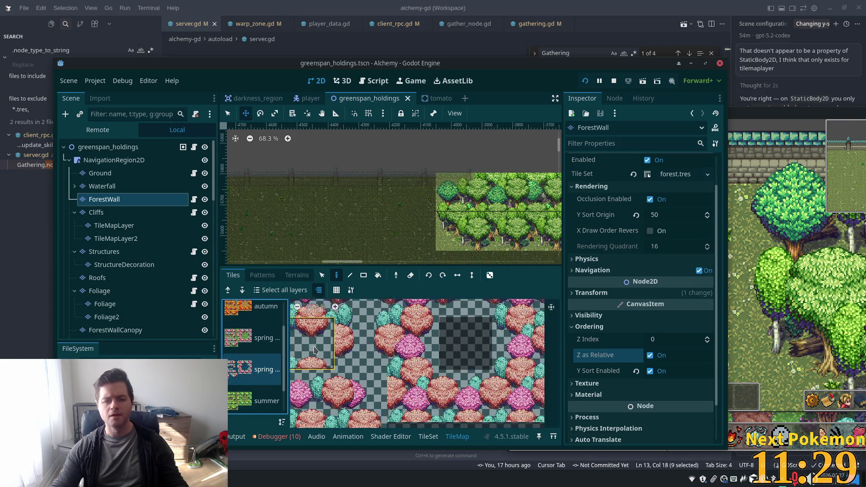
{"action": "scroll", "coordinate": [316, 351], "scroll_direction": "down", "scroll_amount": 1}
{"action": "scroll", "coordinate": [263, 369], "scroll_direction": "down", "scroll_amount": 1}
{"action": "left_click", "coordinate": [244, 408]}
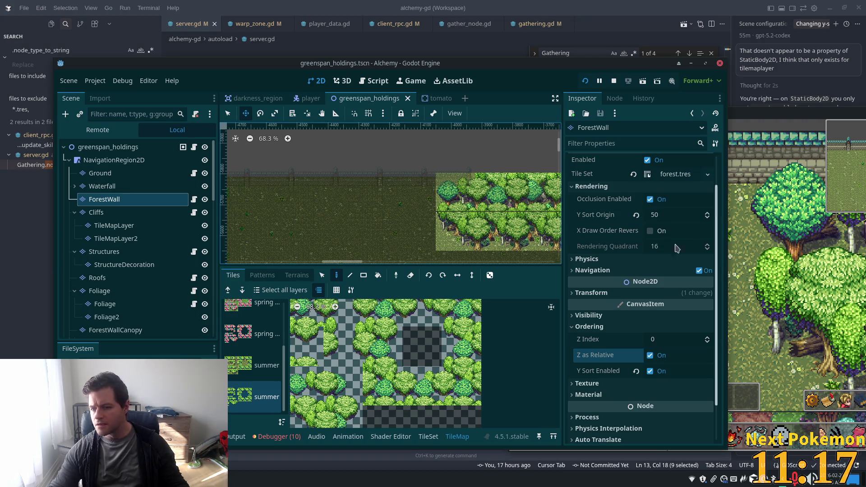
{"action": "scroll", "coordinate": [392, 379], "scroll_direction": "up", "scroll_amount": 4}
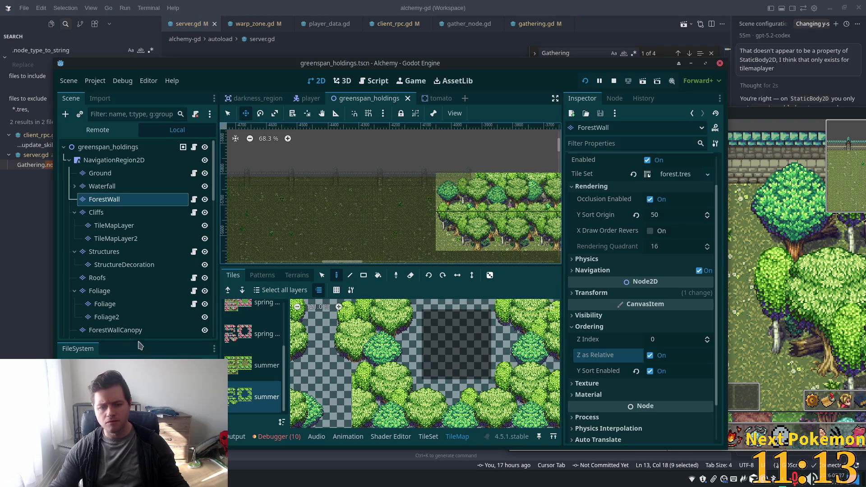
Step: Paint a tree tile from the upper summer tile source onto the map
{"action": "left_click", "coordinate": [246, 365]}
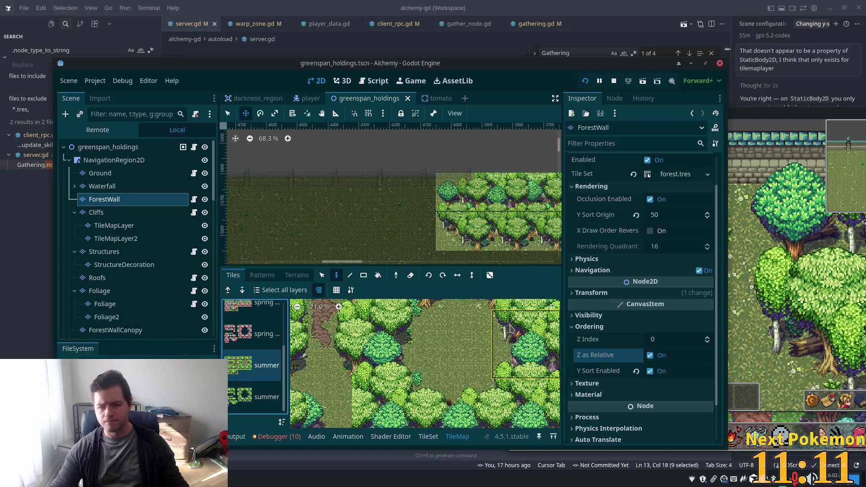
{"action": "left_click", "coordinate": [519, 339]}
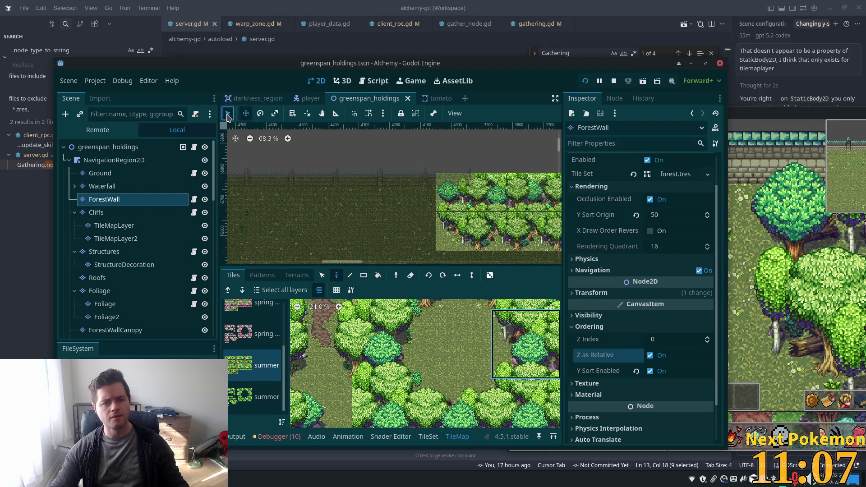
{"action": "left_click", "coordinate": [403, 233]}
Step: Arrange the editor and game windows, then walk the player up and down beside the stone wall
{"action": "left_click_drag", "start_coordinate": [498, 64], "coordinate": [372, 64]}
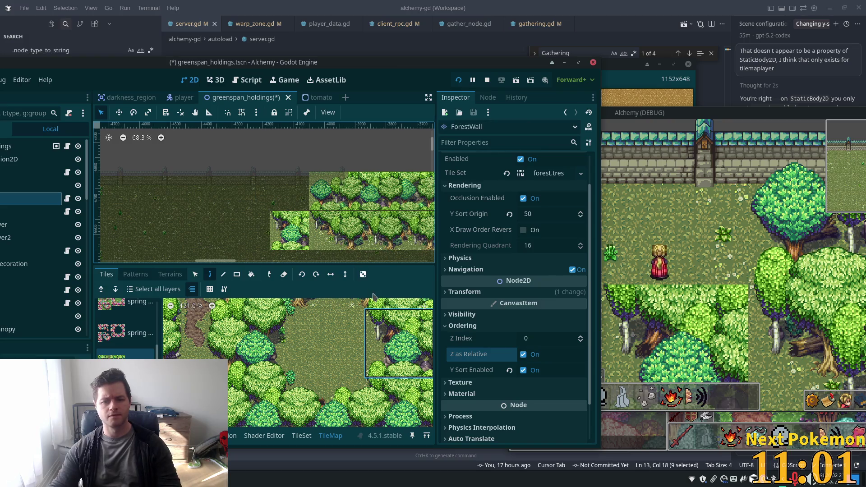
{"action": "left_click", "coordinate": [639, 113]}
{"action": "mouse_move", "coordinate": [638, 113]}
{"action": "left_mouse_down"}
{"action": "mouse_move", "coordinate": [710, 43]}
{"action": "mouse_move", "coordinate": [703, 59]}
{"action": "left_mouse_up"}
{"action": "key", "text": "Down"}
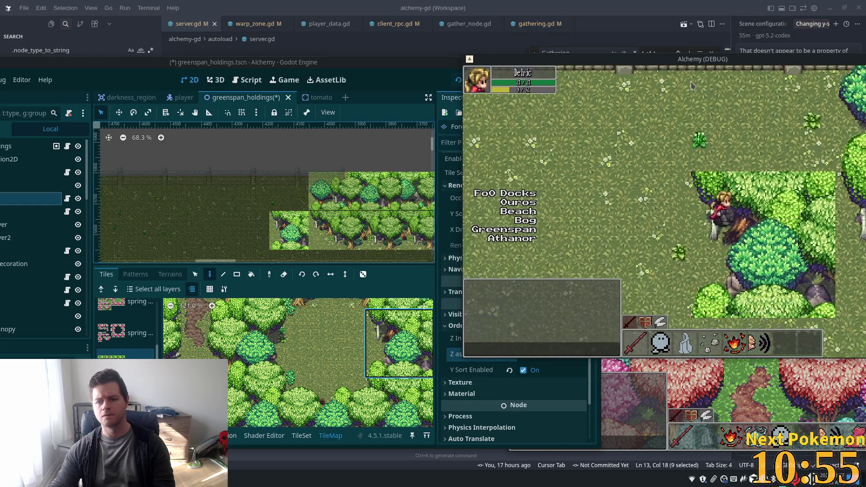
{"action": "key", "text": "Up"}
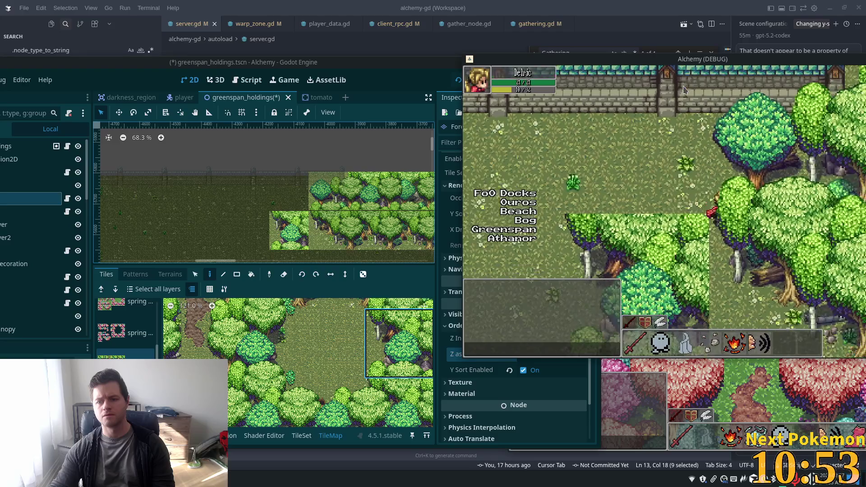
{"action": "key", "text": "Left"}
{"action": "key", "text": "Down"}
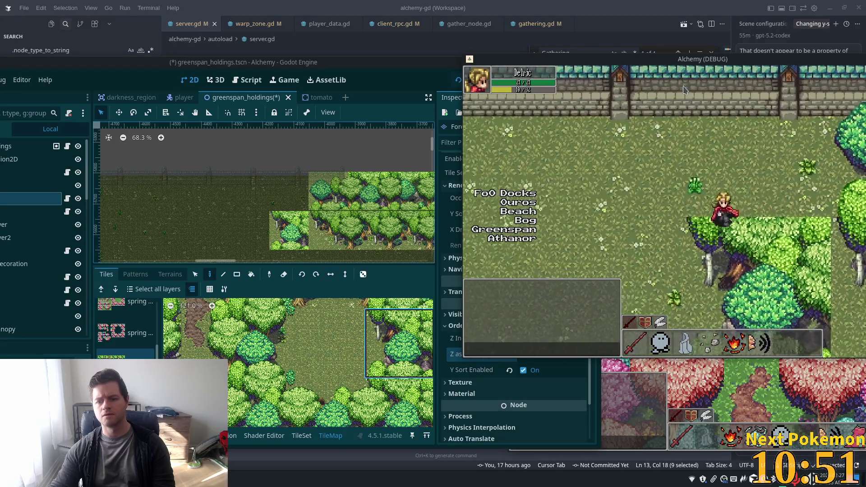
{"action": "key", "text": "Up"}
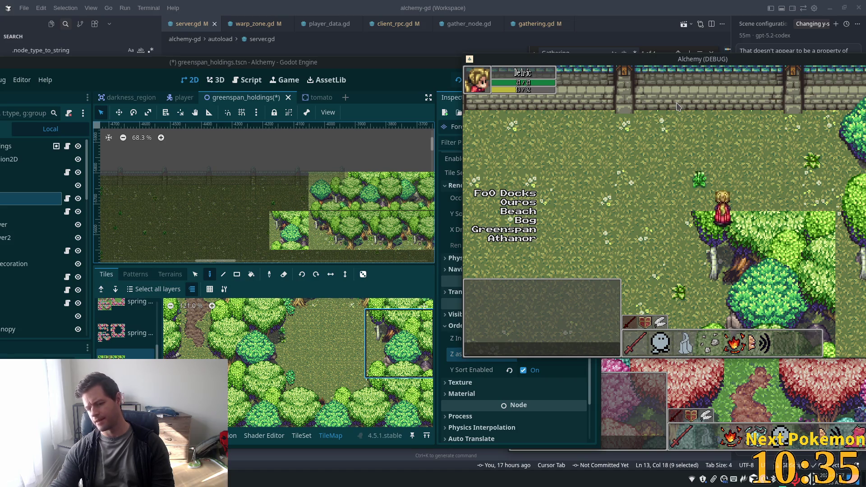
{"action": "key", "text": "Down"}
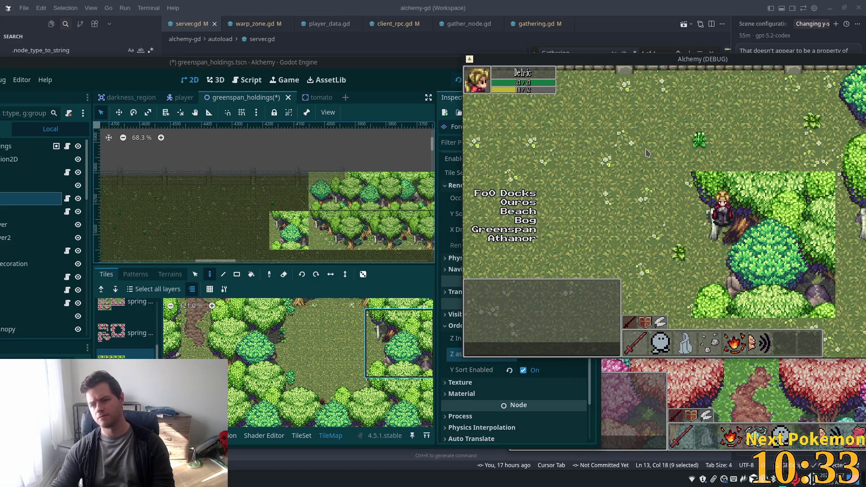
{"action": "key", "text": "Up"}
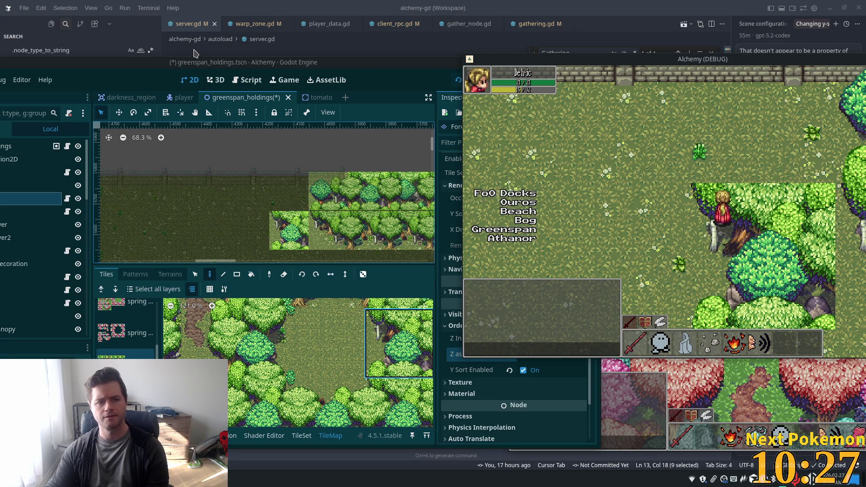
{"action": "left_click_drag", "start_coordinate": [174, 64], "coordinate": [241, 55]}
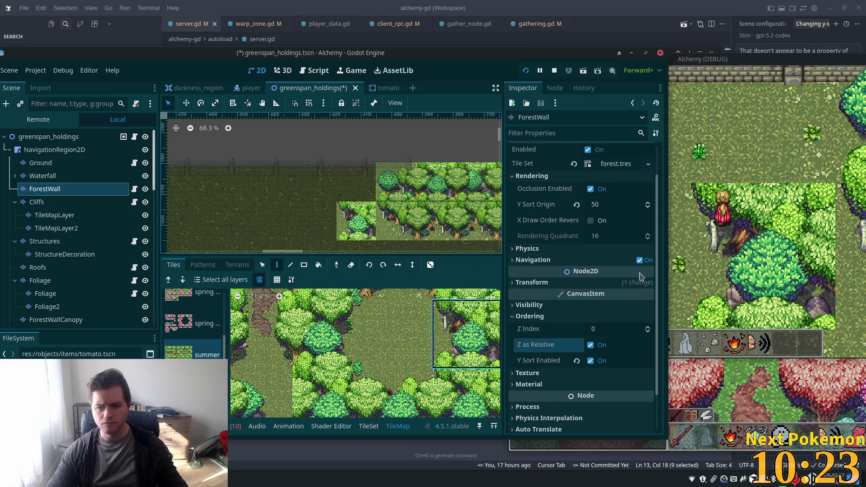
Step: Try lower Y Sort Origin values on ForestWall, down to about -46, then settle on 0
{"action": "left_click", "coordinate": [596, 205]}
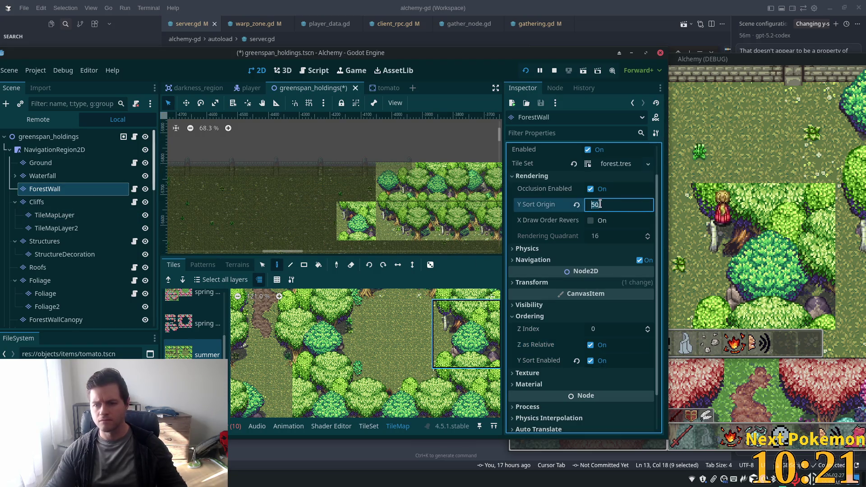
{"action": "type", "text": "43"}
{"action": "key", "text": "BackSpace"}
{"action": "key", "text": "BackSpace"}
{"action": "type", "text": "33"}
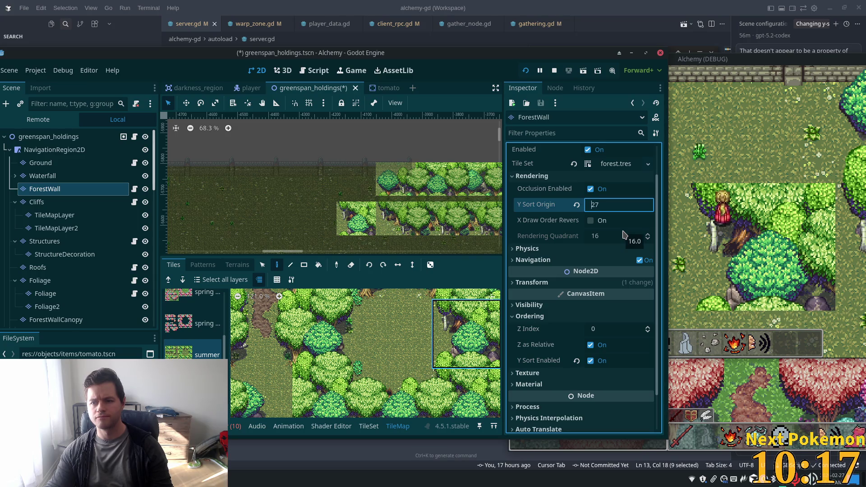
{"action": "key", "text": "Down"}
{"action": "key", "text": "Down"}
{"action": "key", "text": "Down"}
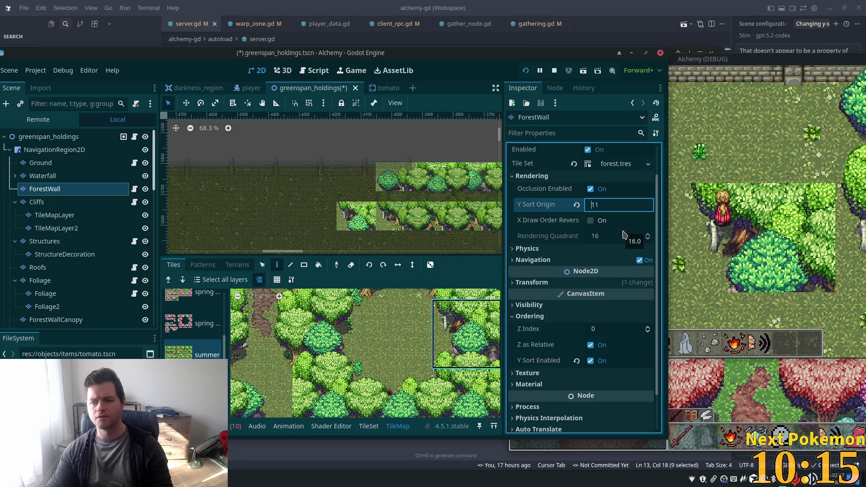
{"action": "key", "text": "Down"}
{"action": "key", "text": "Down"}
{"action": "key", "text": "Down"}
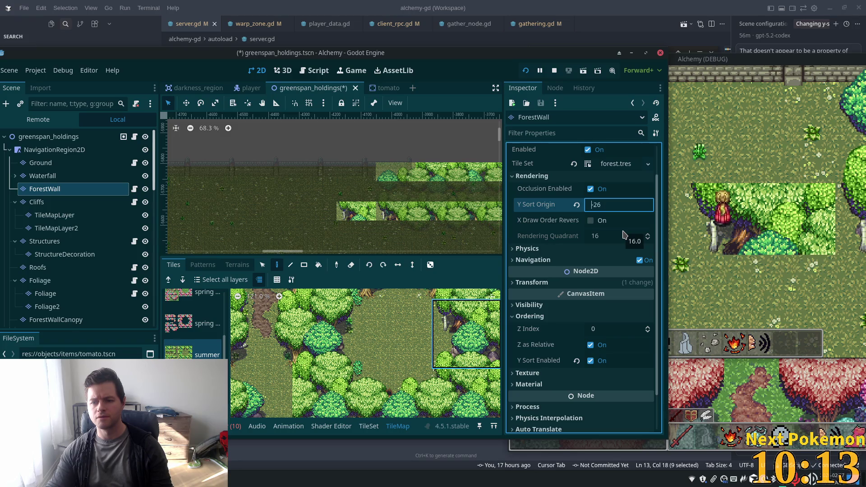
{"action": "key", "text": "Down"}
{"action": "key", "text": "Down"}
{"action": "key", "text": "Down"}
{"action": "key", "text": "Down"}
{"action": "key", "text": "Down"}
{"action": "key", "text": "Down"}
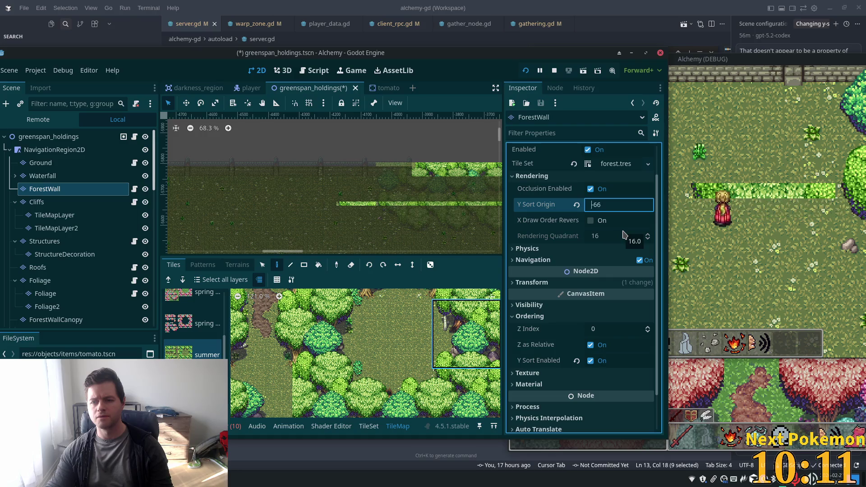
{"action": "key", "text": "ctrl+a"}
{"action": "type", "text": "0"}
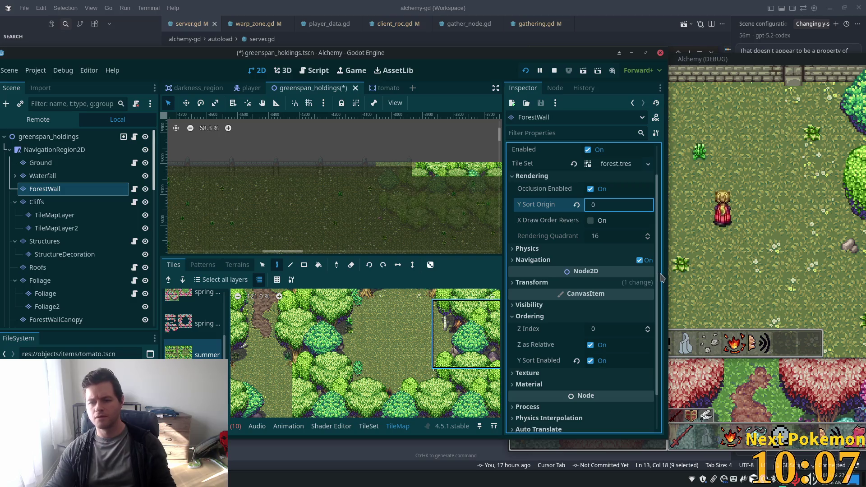
{"action": "key", "text": "Tab"}
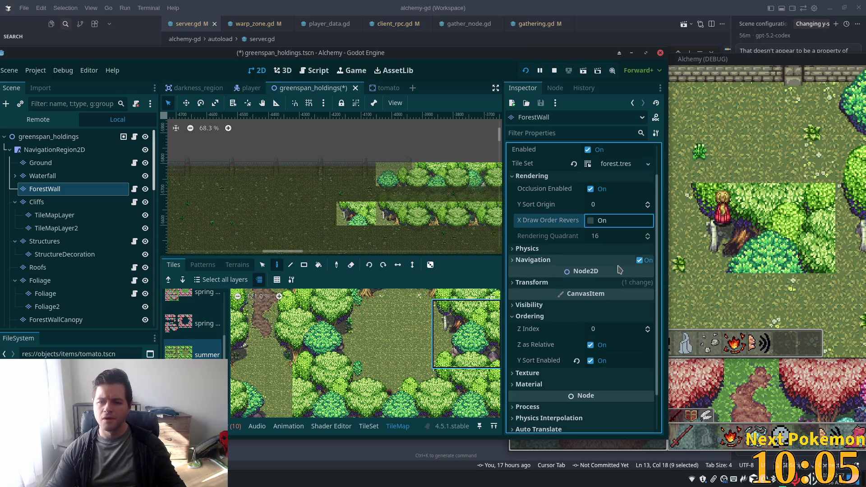
Step: Set ForestWall's Z Index to 1
{"action": "scroll", "coordinate": [592, 353], "scroll_direction": "down", "scroll_amount": 2}
{"action": "scroll", "coordinate": [593, 353], "scroll_direction": "down", "scroll_amount": 1}
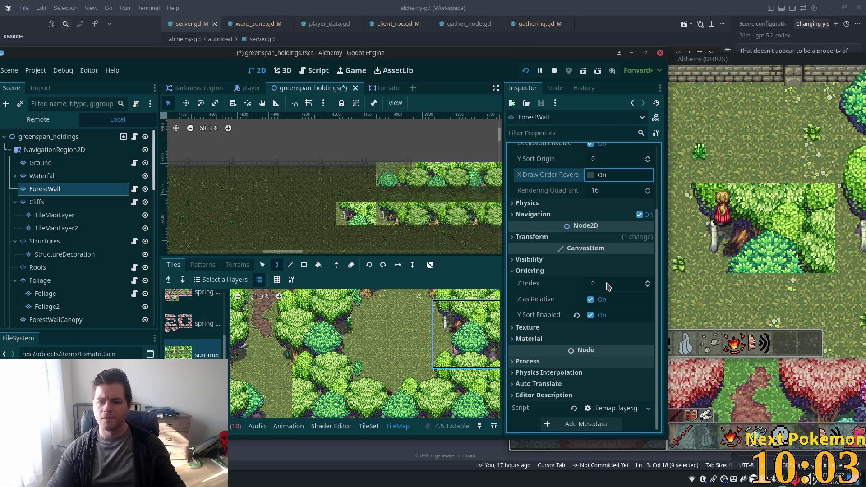
{"action": "left_click", "coordinate": [608, 285]}
{"action": "type", "text": "1"}
{"action": "key", "text": "Tab"}
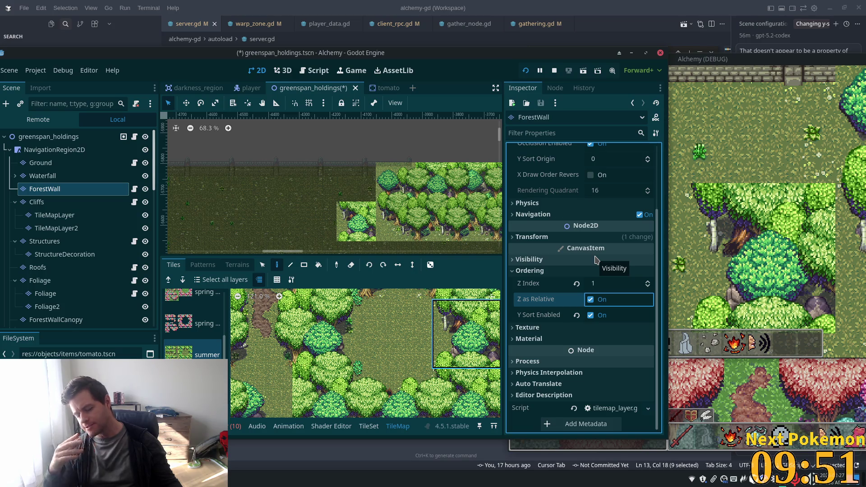
Step: Walk the player behind the forest canopy and back out onto open grass
{"action": "left_click", "coordinate": [758, 221]}
{"action": "key", "text": "w+d"}
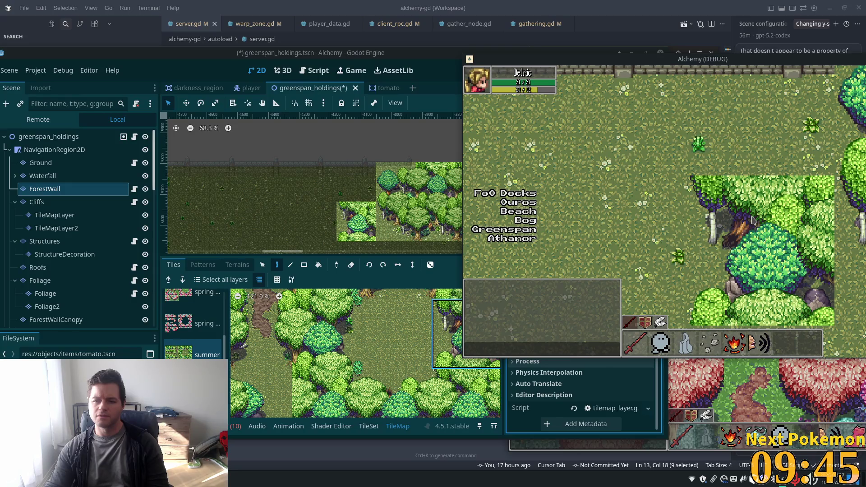
{"action": "key", "text": "a+s"}
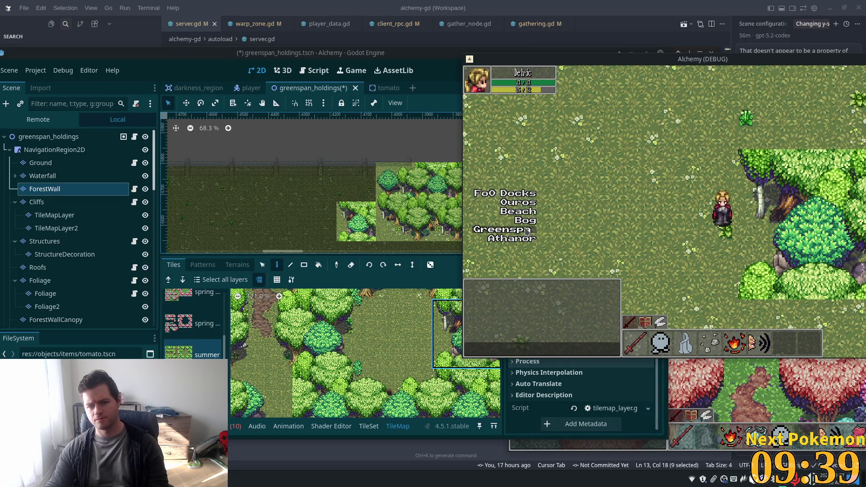
Step: Warp the player to Ouros and walk north past the orange trees up the forest path
{"action": "left_click", "coordinate": [520, 202]}
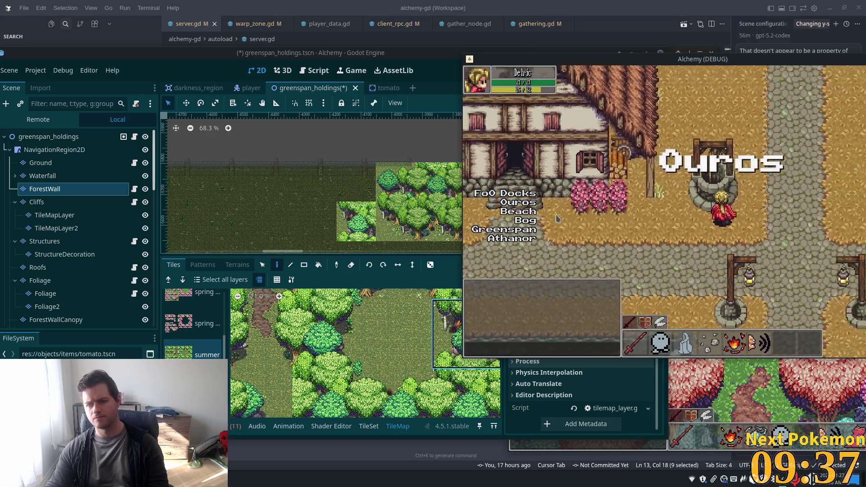
{"action": "key", "text": "d"}
{"action": "key", "text": "w"}
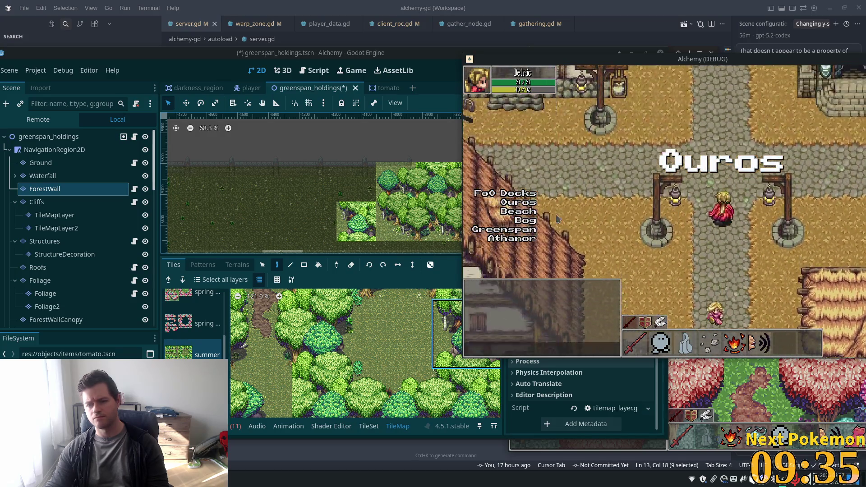
{"action": "key", "text": "w"}
{"action": "key", "text": "w"}
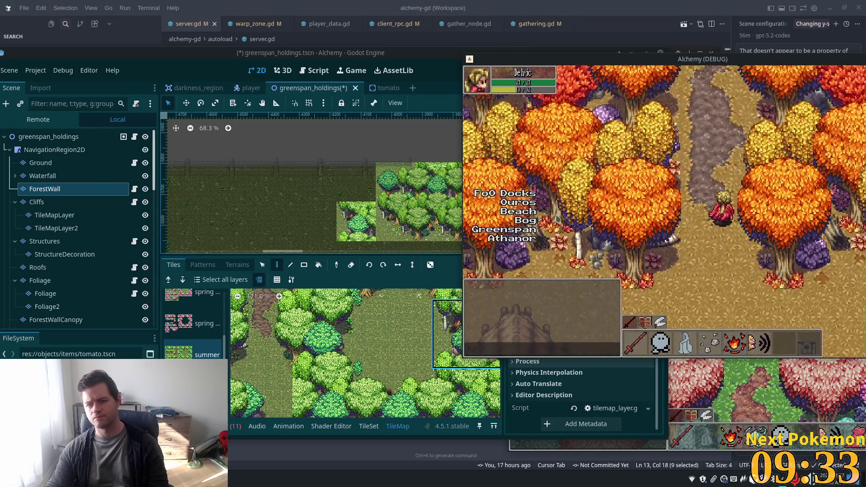
{"action": "key", "text": "w"}
{"action": "key", "text": "w"}
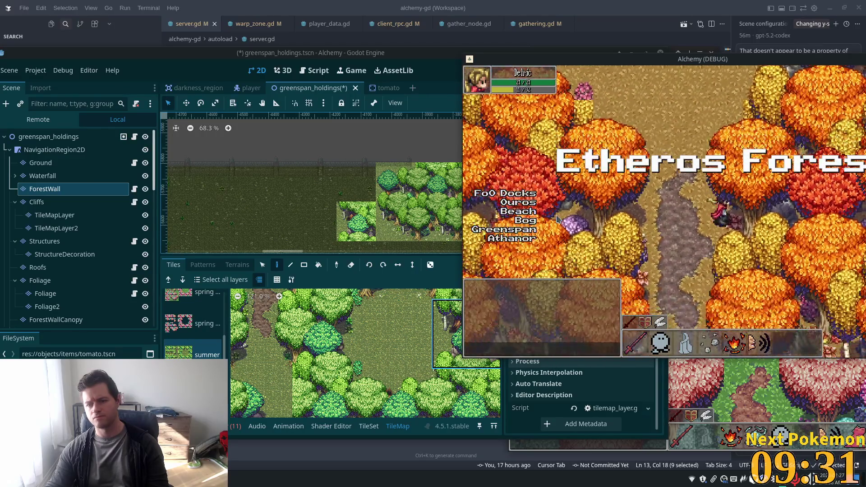
{"action": "key", "text": "w"}
{"action": "key", "text": "w"}
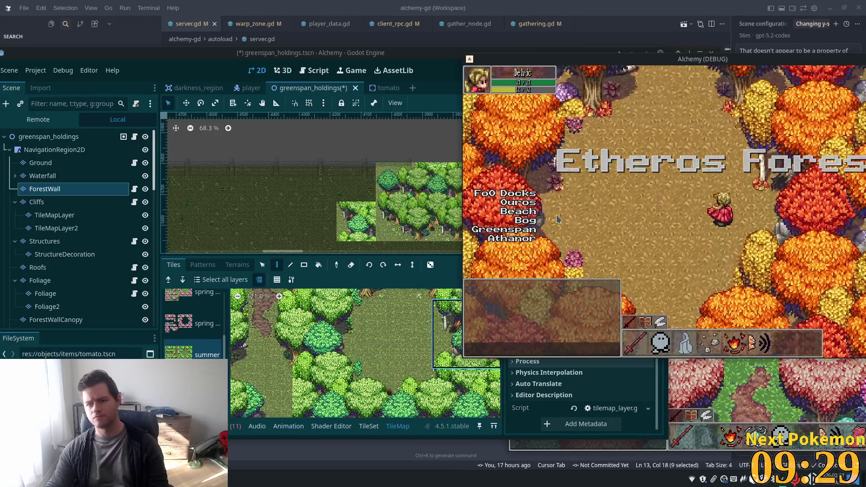
{"action": "key", "text": "w"}
{"action": "key", "text": "w"}
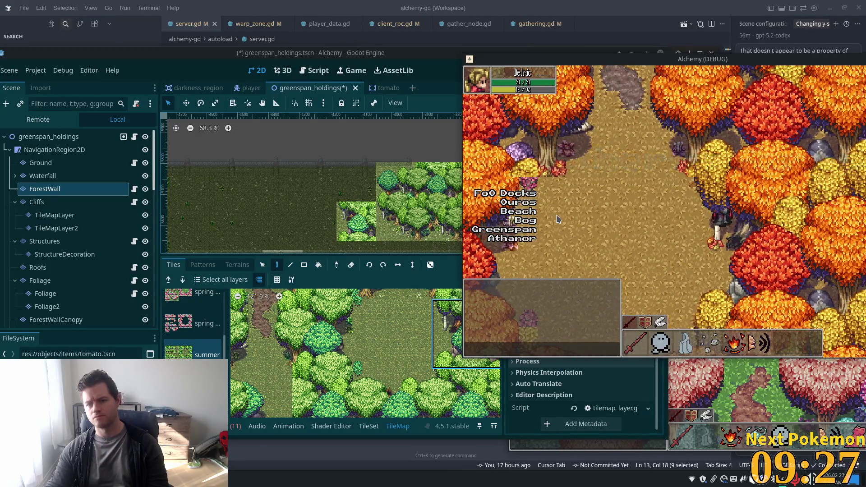
{"action": "key", "text": "d"}
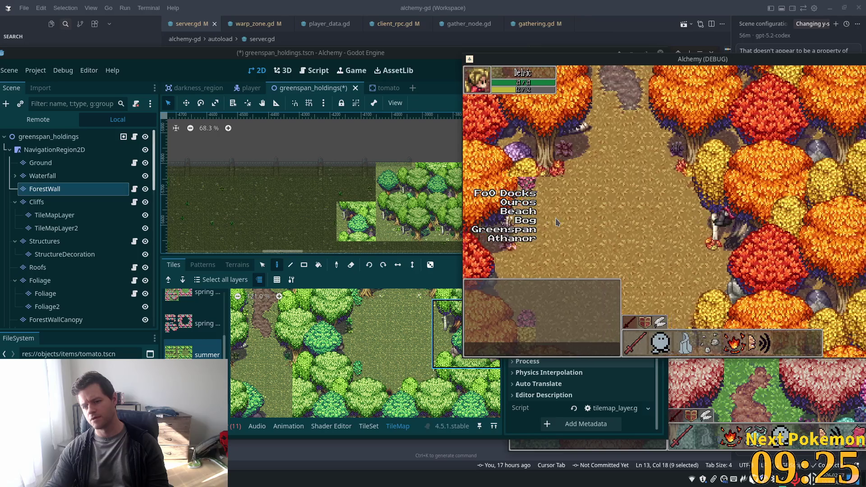
{"action": "key", "text": "a"}
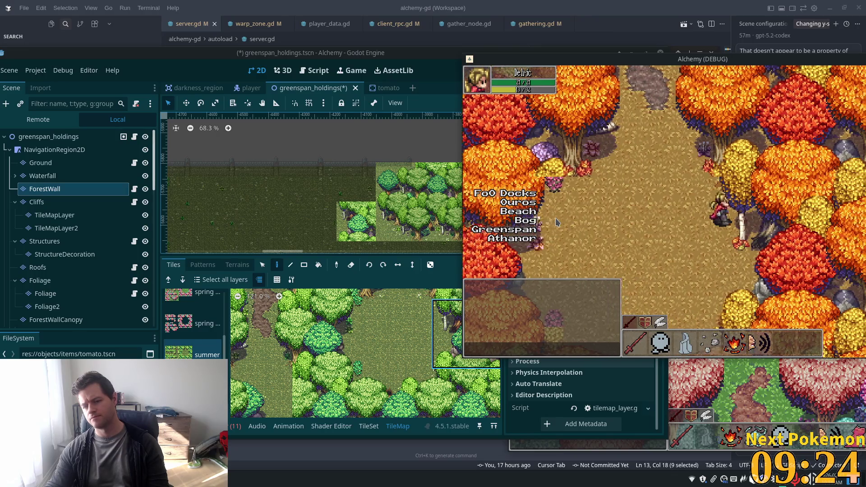
{"action": "key", "text": "d"}
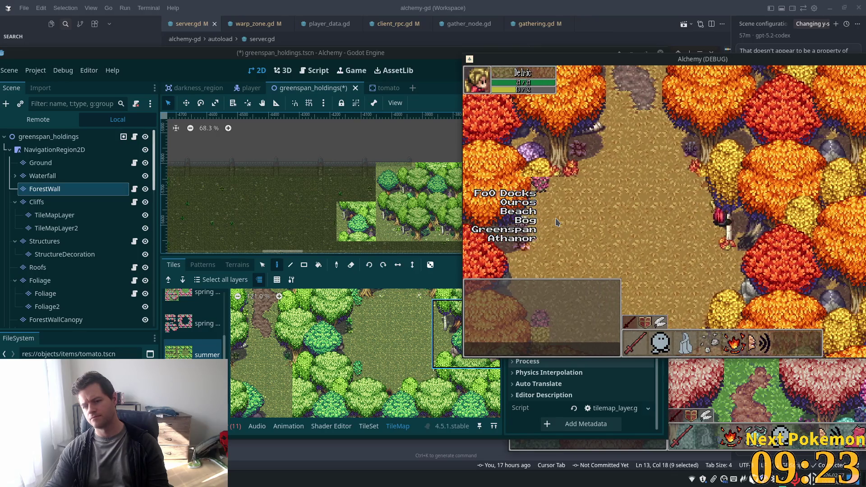
Step: Walk the player through the autumn forest into Greenspan Holdings
{"action": "key", "text": "w"}
{"action": "key", "text": "d"}
{"action": "key", "text": "w"}
{"action": "key", "text": "a"}
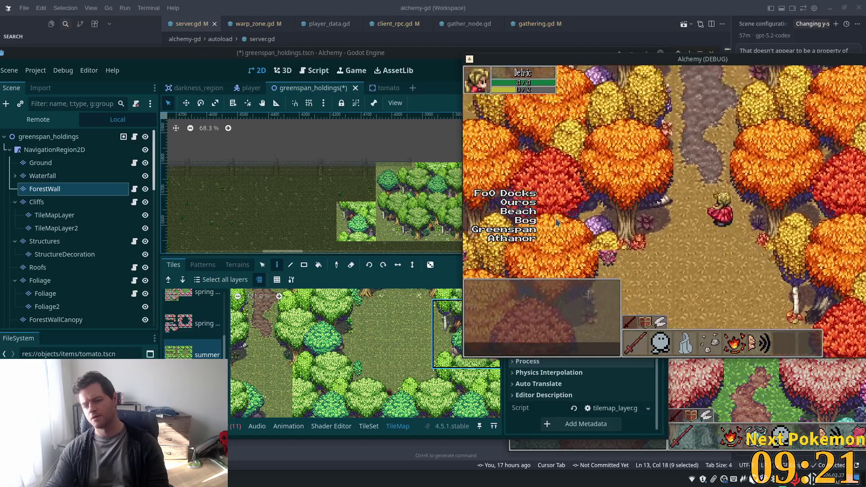
{"action": "key", "text": "w"}
{"action": "key", "text": "d"}
{"action": "key", "text": "w"}
{"action": "key", "text": "d"}
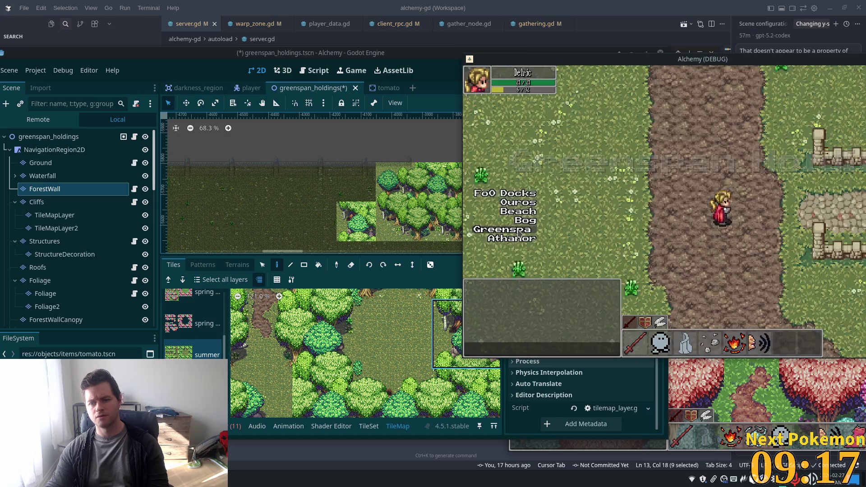
{"action": "key", "text": "w"}
{"action": "key", "text": "d"}
Step: Walk the player across the Greenspan field toward the tree line, then raise the editor
{"action": "key", "text": "d"}
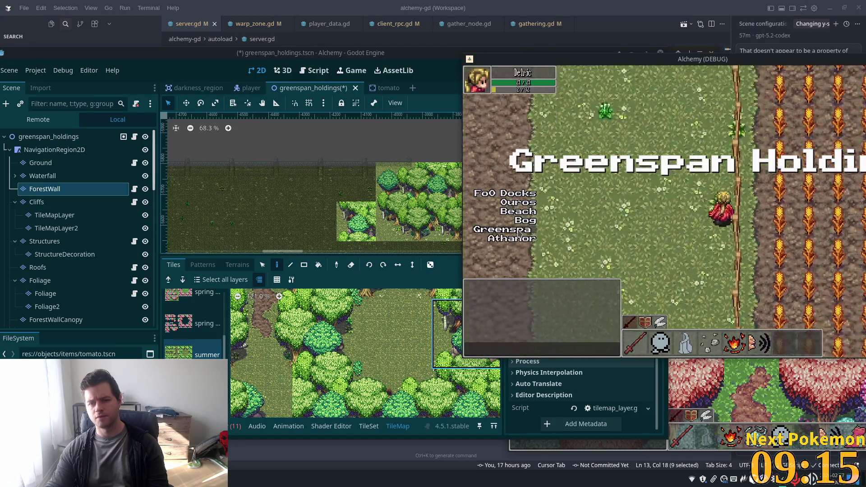
{"action": "key", "text": "w"}
{"action": "key", "text": "w"}
{"action": "key", "text": "d"}
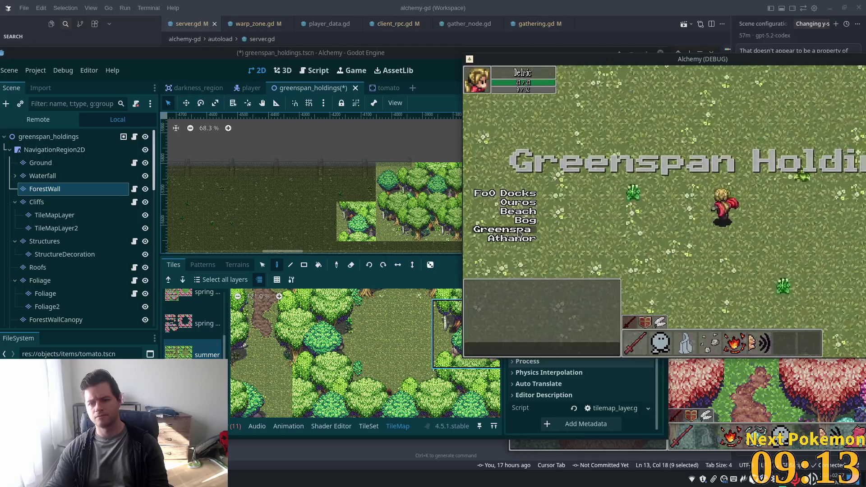
{"action": "key", "text": "s"}
{"action": "key", "text": "d"}
{"action": "key", "text": "w"}
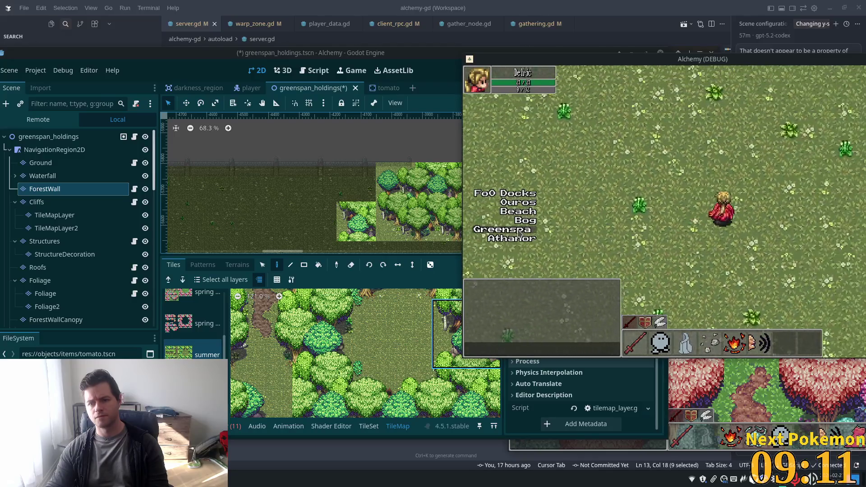
{"action": "key", "text": "w"}
{"action": "key", "text": "d"}
{"action": "key", "text": "w"}
{"action": "key", "text": "d"}
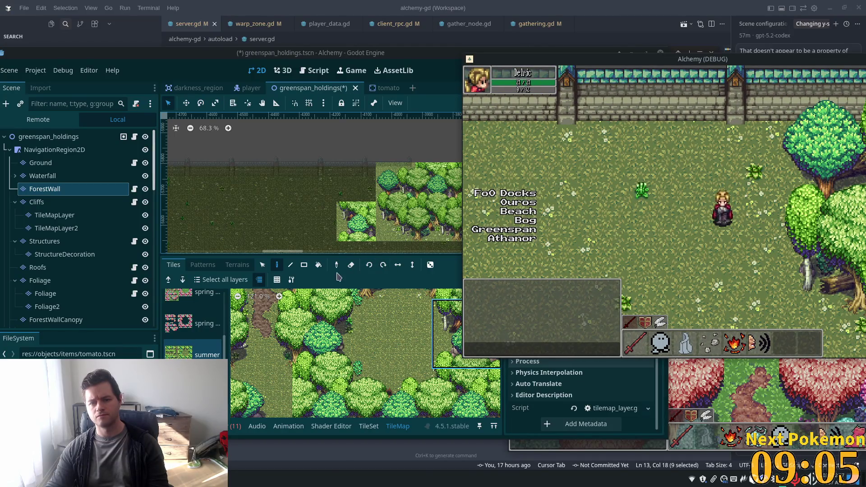
{"action": "left_click", "coordinate": [43, 188]}
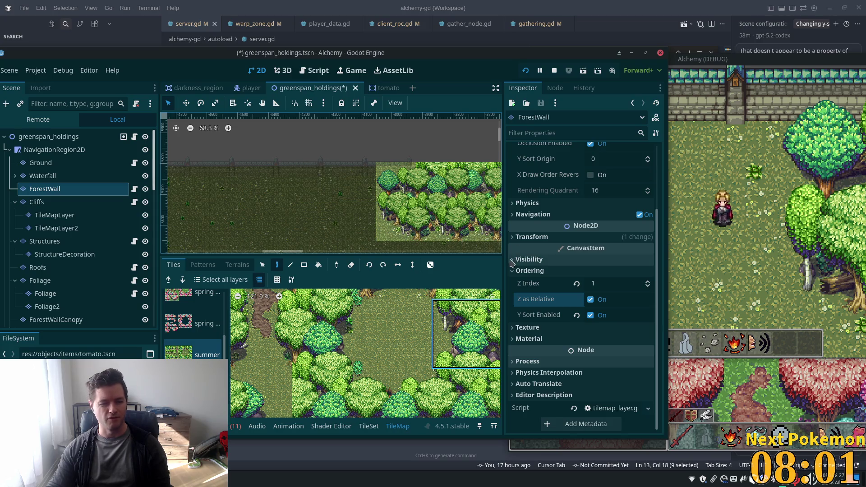
Step: Review ForestWall's Ordering settings, then bring the running game back in front
{"action": "mouse_move", "coordinate": [542, 246]}
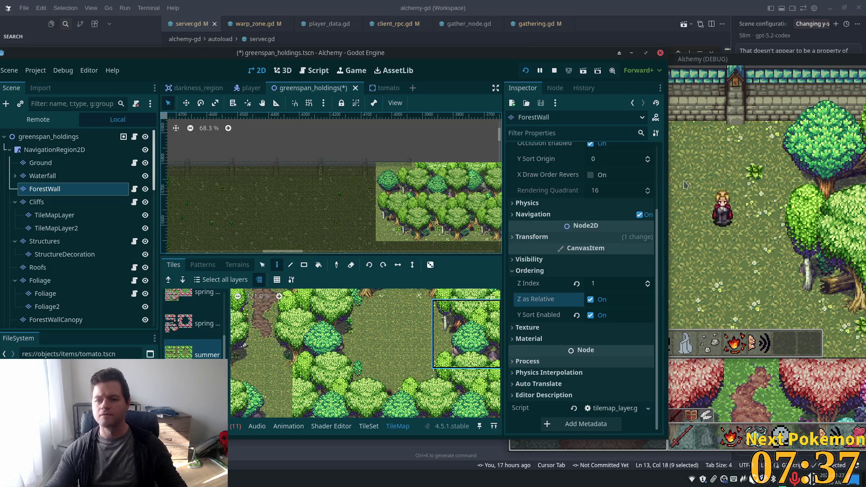
{"action": "left_click", "coordinate": [740, 72]}
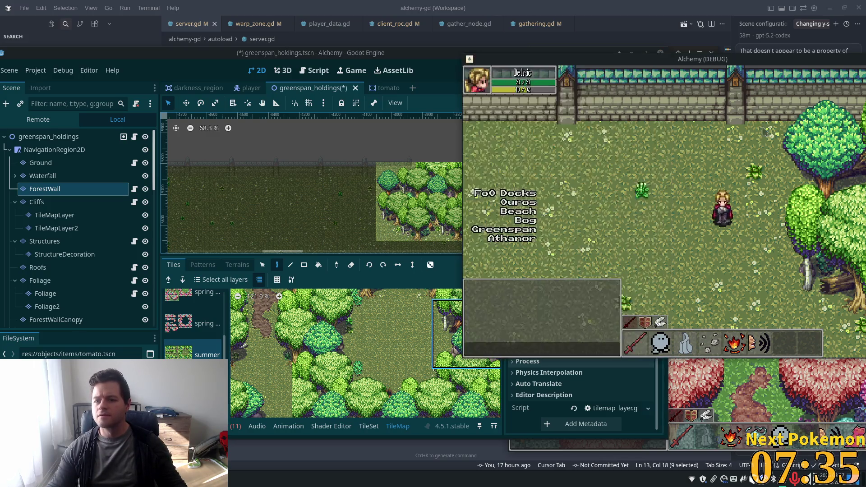
Step: Walk the character north to the forest wall, east along it, south across the grass, then in among the trees
{"action": "key", "text": "w"}
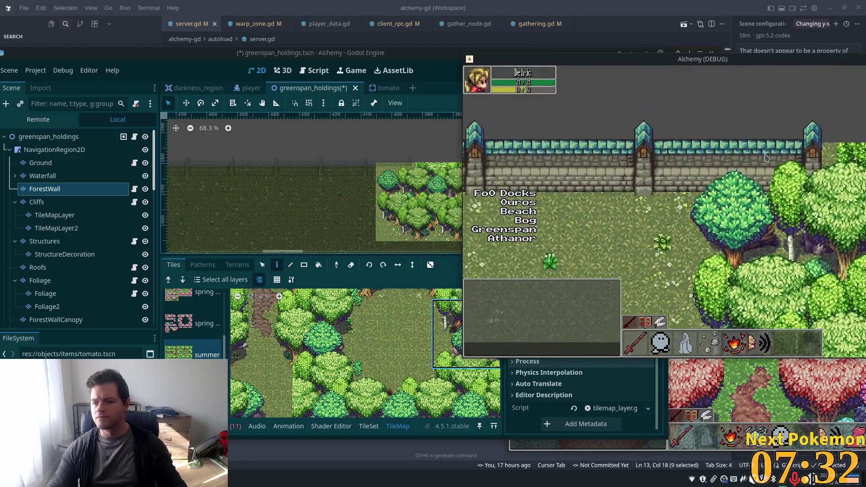
{"action": "key", "text": "d"}
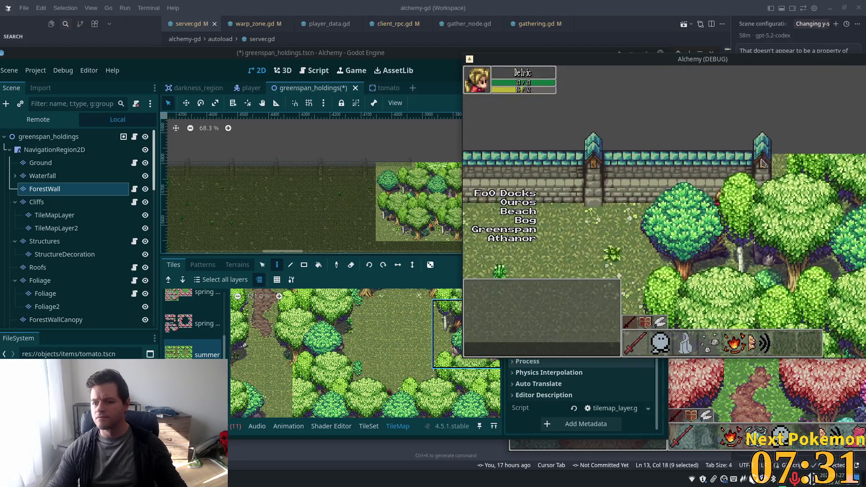
{"action": "key", "text": "d"}
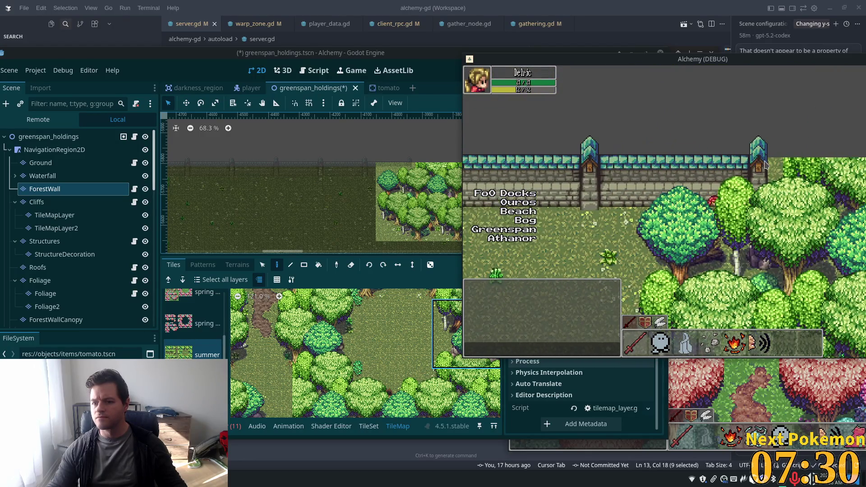
{"action": "key", "text": "s"}
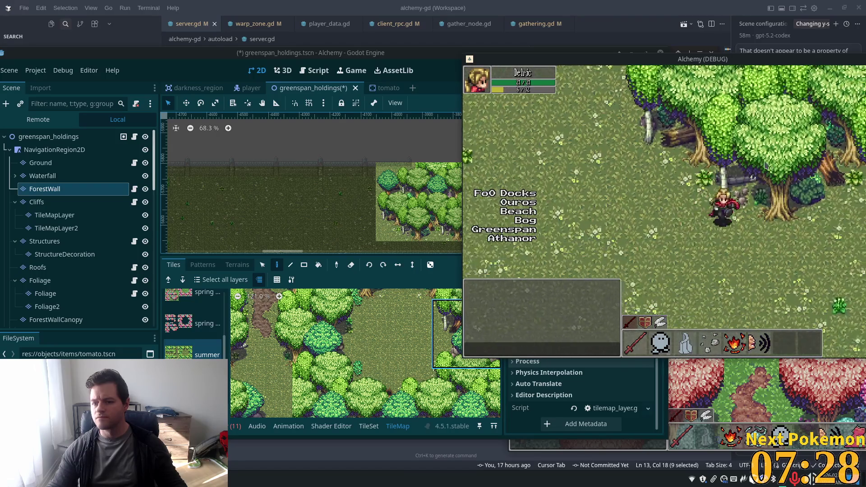
{"action": "key", "text": "s"}
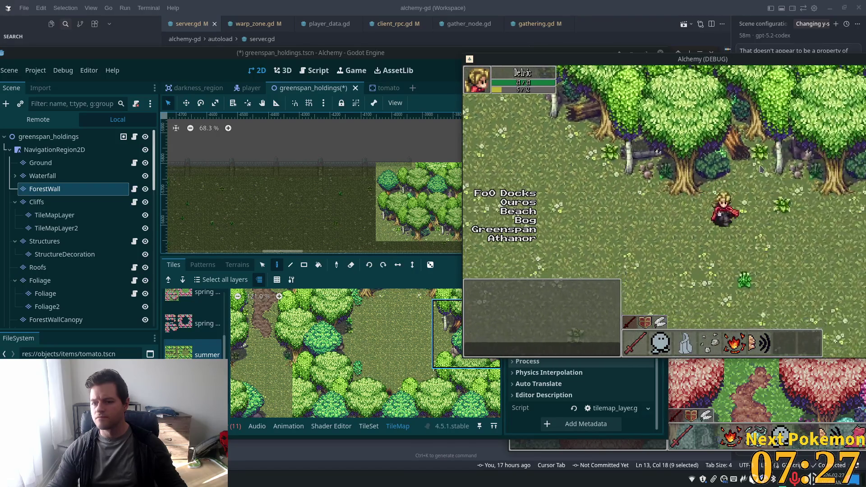
{"action": "key", "text": "d"}
{"action": "key", "text": "w"}
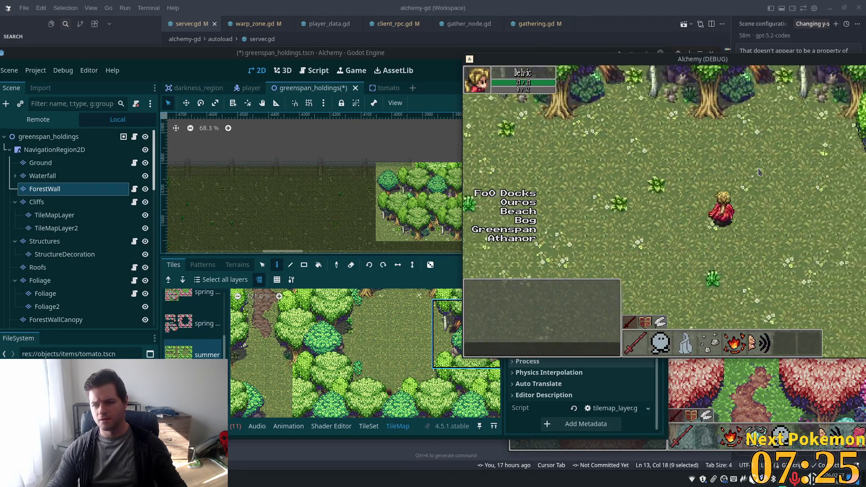
{"action": "key", "text": "d"}
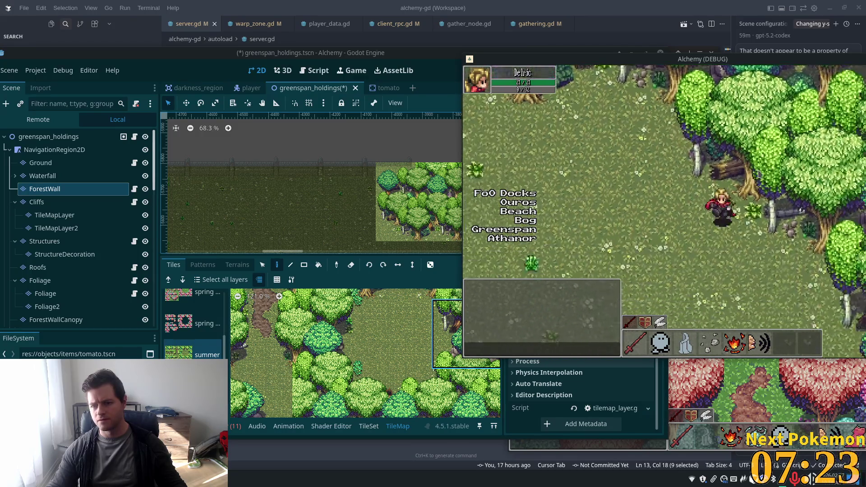
{"action": "key", "text": "a"}
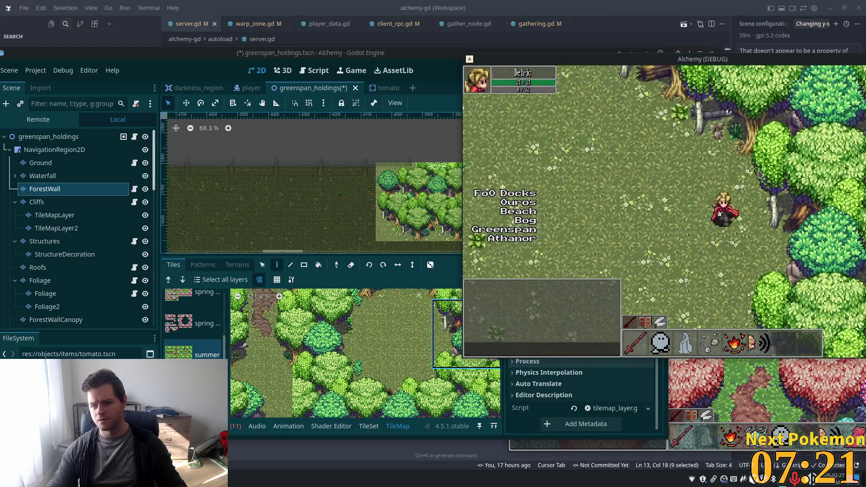
{"action": "key", "text": "d"}
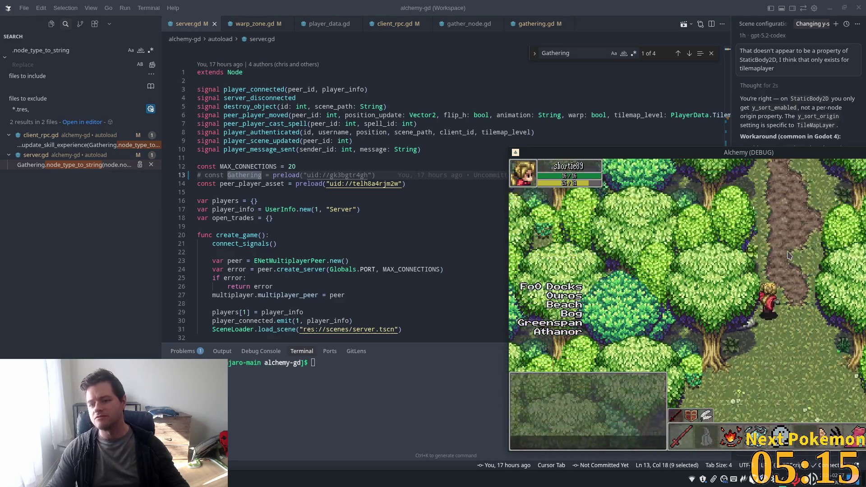
Step: Walk the character down and back up the dirt path, out of the forest into the clearing
{"action": "key", "text": "s"}
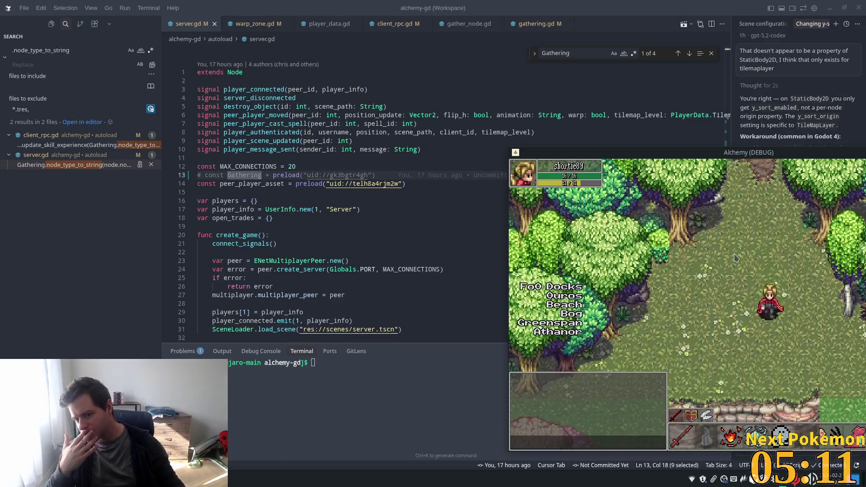
{"action": "key", "text": "w"}
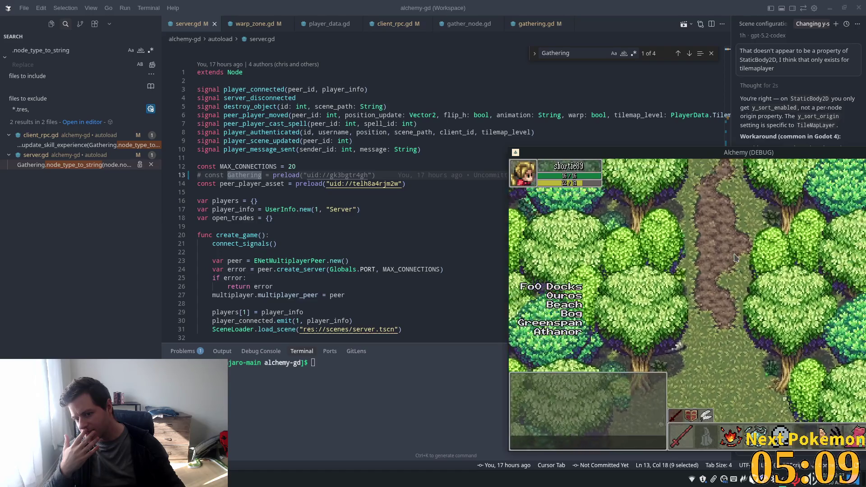
{"action": "key", "text": "w"}
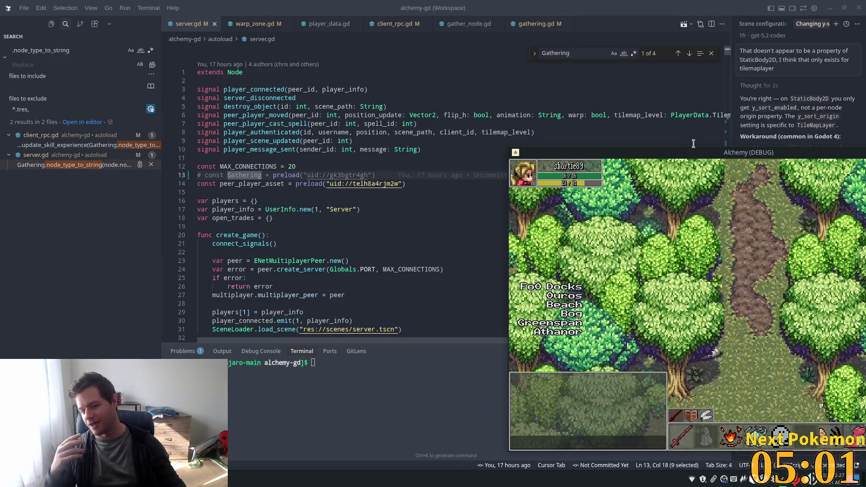
{"action": "key", "text": "w"}
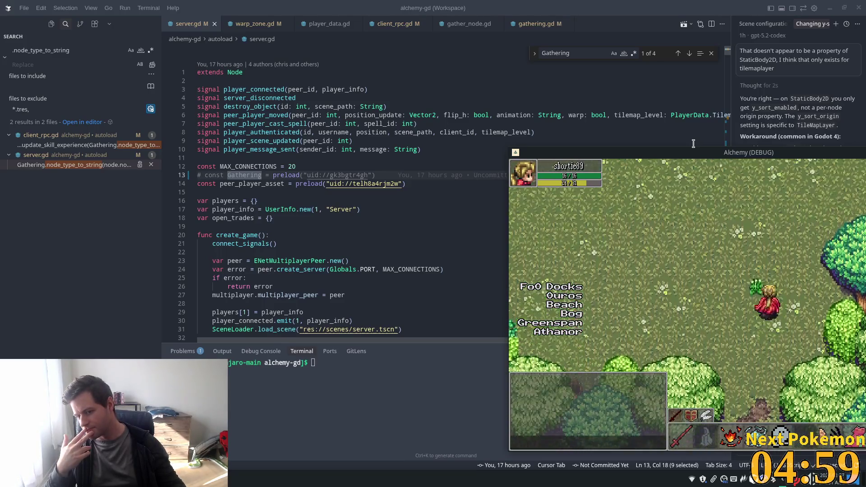
{"action": "key", "text": "w"}
Step: Walk past the crop field and cow pen onto the wooden building's porch, then return to Godot
{"action": "key", "text": "d"}
{"action": "key", "text": "w"}
{"action": "key", "text": "a"}
{"action": "key", "text": "w"}
{"action": "key", "text": "w"}
{"action": "key", "text": "s"}
{"action": "key", "text": "a"}
{"action": "key", "text": "d"}
{"action": "key", "text": "d"}
{"action": "key", "text": "d"}
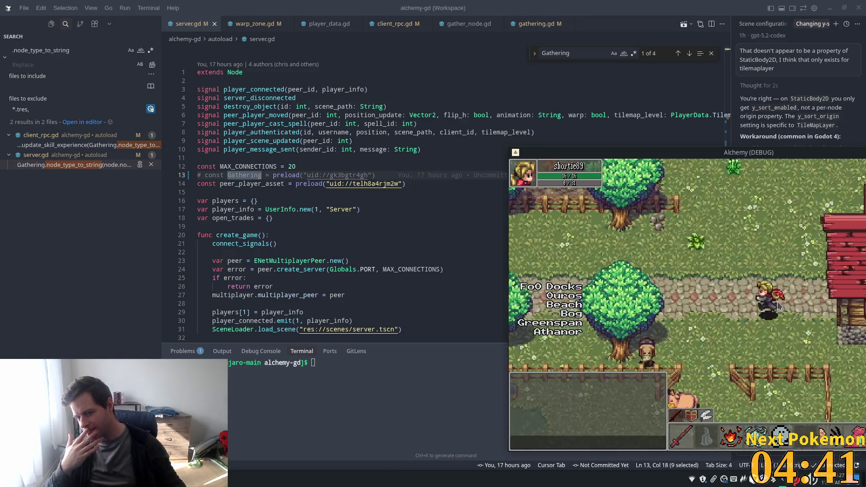
{"action": "key", "text": "d"}
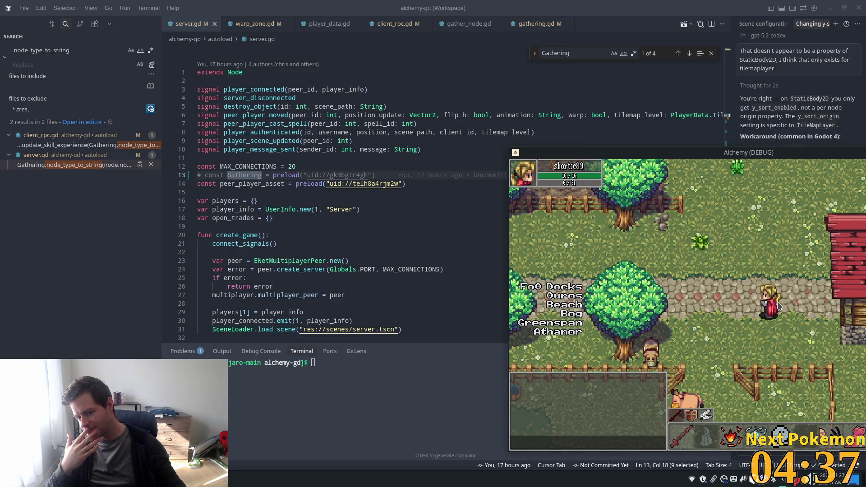
{"action": "key", "text": "Right"}
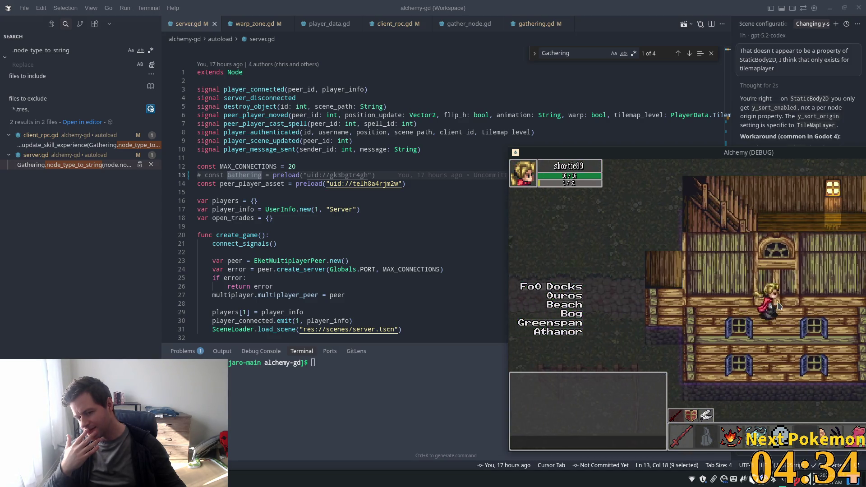
{"action": "key", "text": "Right"}
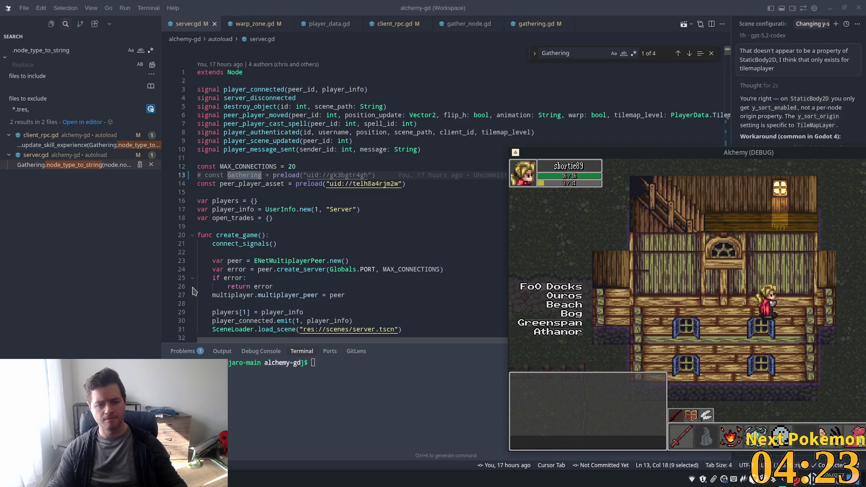
{"action": "key", "text": "alt+Tab"}
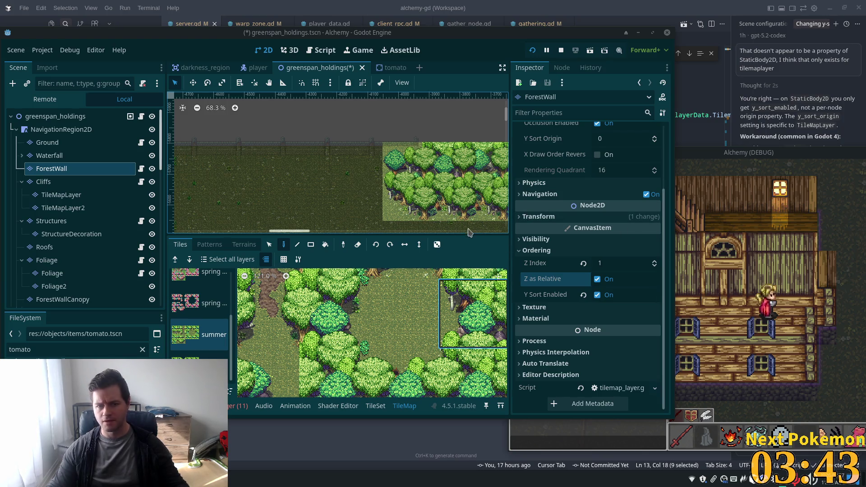
Step: Inspect the Cliffs and Structures tilemap layer settings
{"action": "left_click", "coordinate": [66, 183]}
{"action": "left_click", "coordinate": [54, 222]}
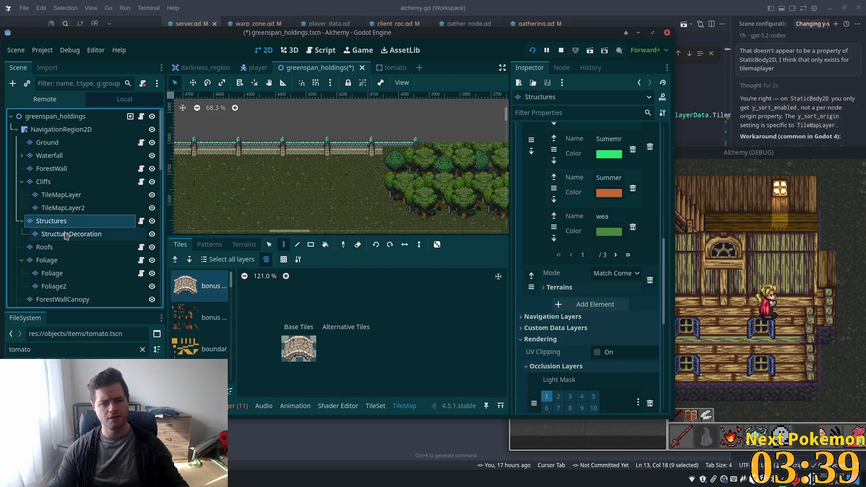
{"action": "scroll", "coordinate": [61, 258], "scroll_direction": "down", "scroll_amount": 3}
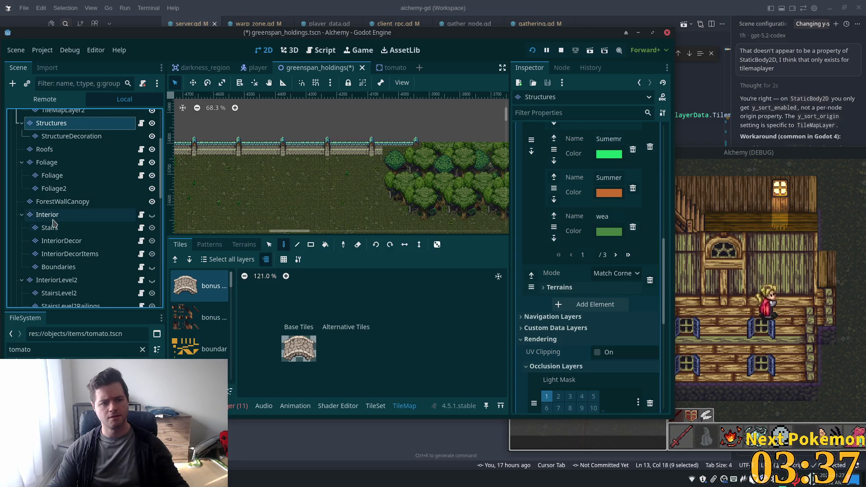
Step: Set the Interior layer's Z Index to 1, save greenspan_holdings, and return to the game
{"action": "left_click", "coordinate": [48, 215]}
{"action": "scroll", "coordinate": [658, 285], "scroll_direction": "down", "scroll_amount": 3}
{"action": "left_click_drag", "start_coordinate": [663, 249], "coordinate": [666, 384]}
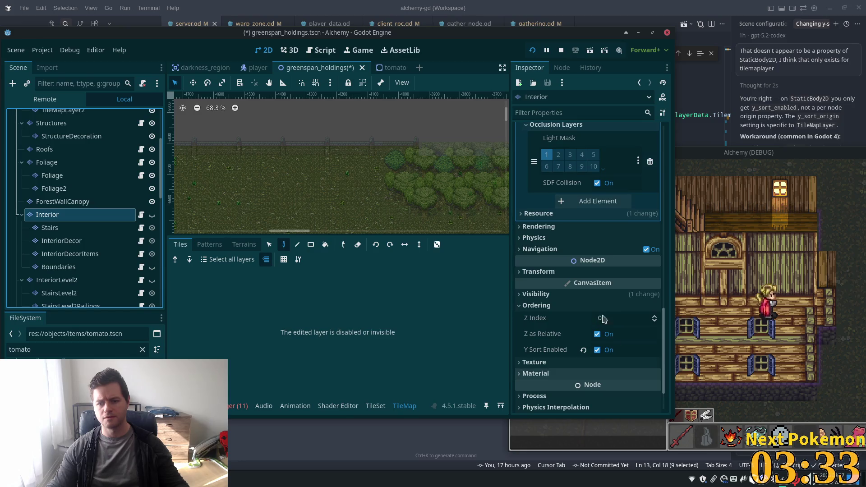
{"action": "left_click", "coordinate": [618, 318]}
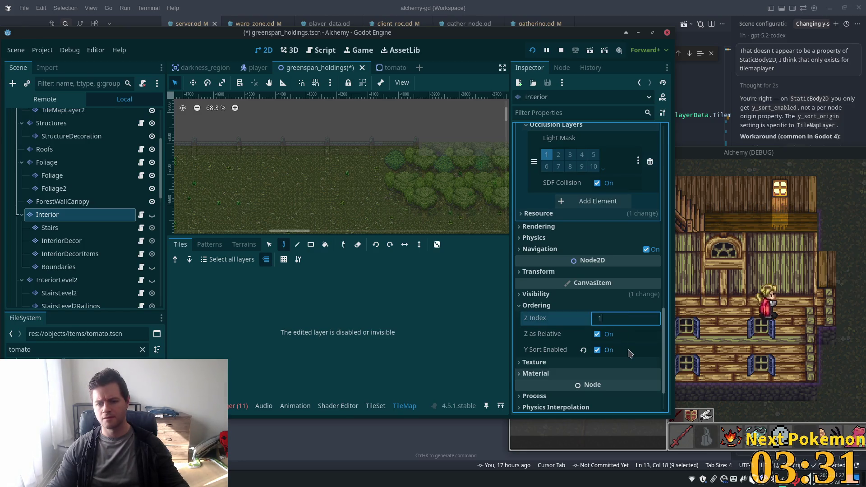
{"action": "key", "text": "ctrl+s"}
{"action": "left_click", "coordinate": [784, 305]}
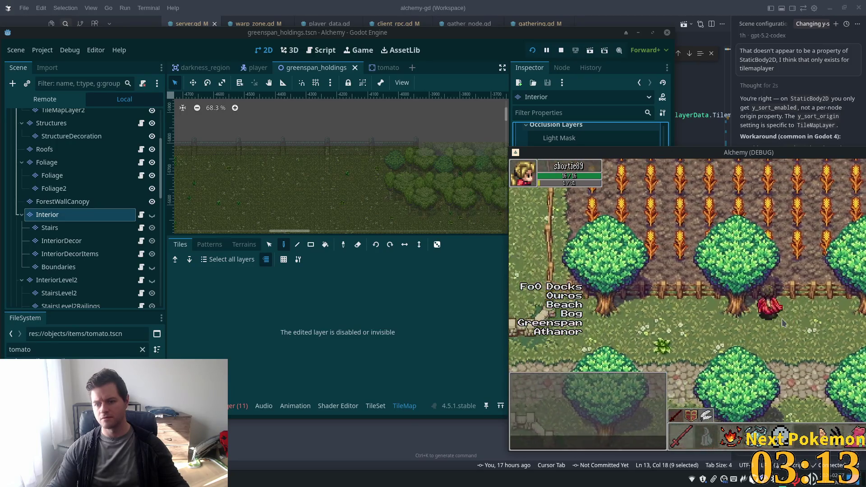
Step: Walk the character through the building warps, past the pond and barn, up to the house door
{"action": "key", "text": "Right"}
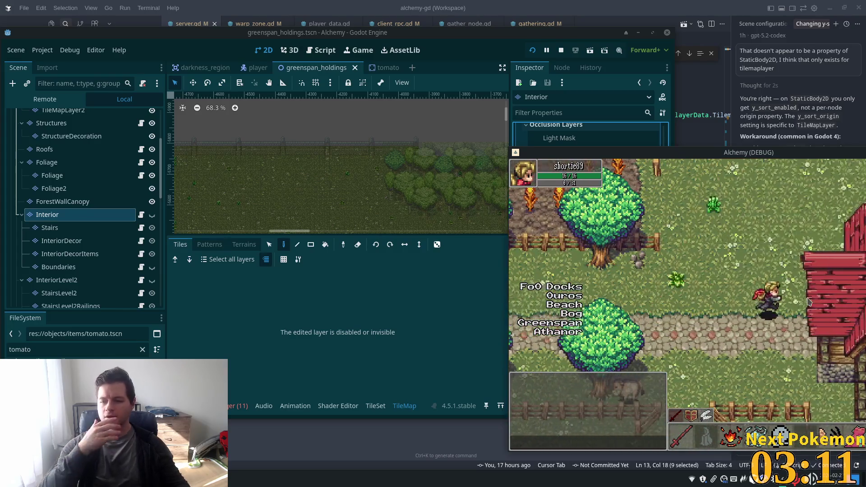
{"action": "key", "text": "Down"}
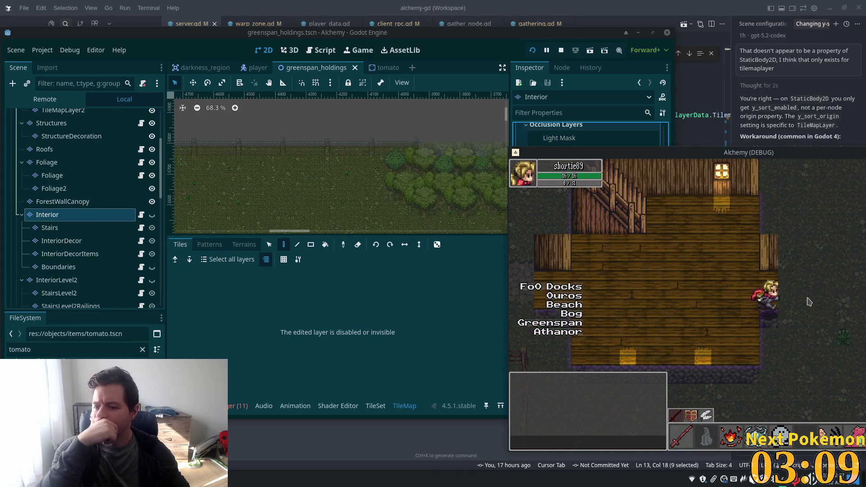
{"action": "key", "text": "Left"}
{"action": "key", "text": "Right"}
{"action": "key", "text": "Left"}
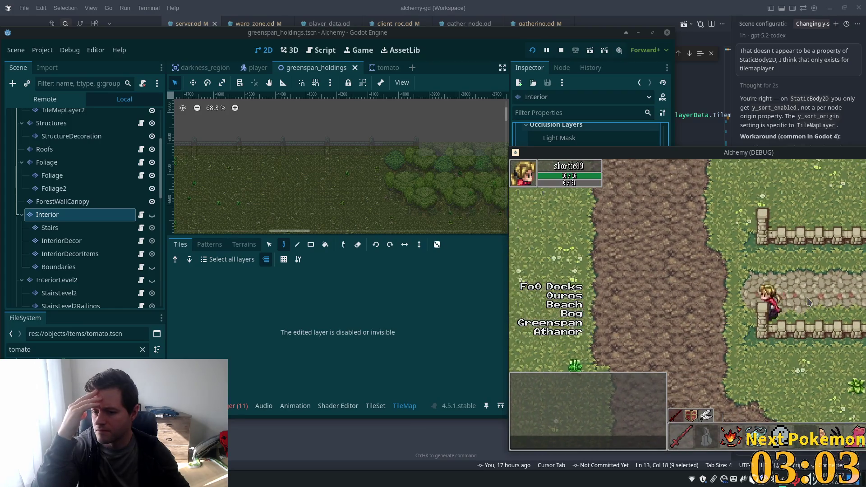
{"action": "key", "text": "Down"}
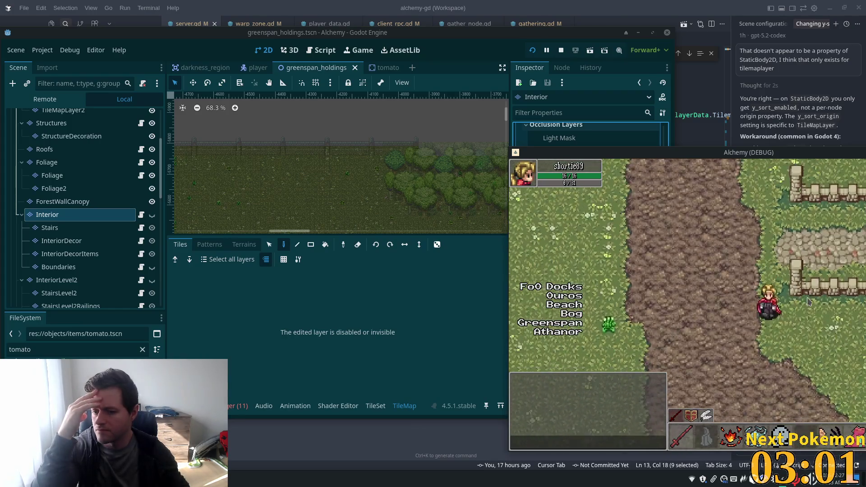
{"action": "key", "text": "Left"}
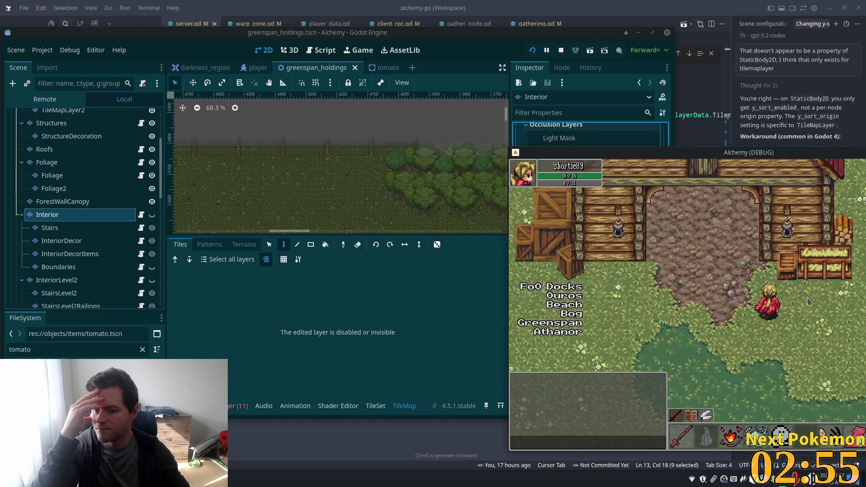
{"action": "key", "text": "Right"}
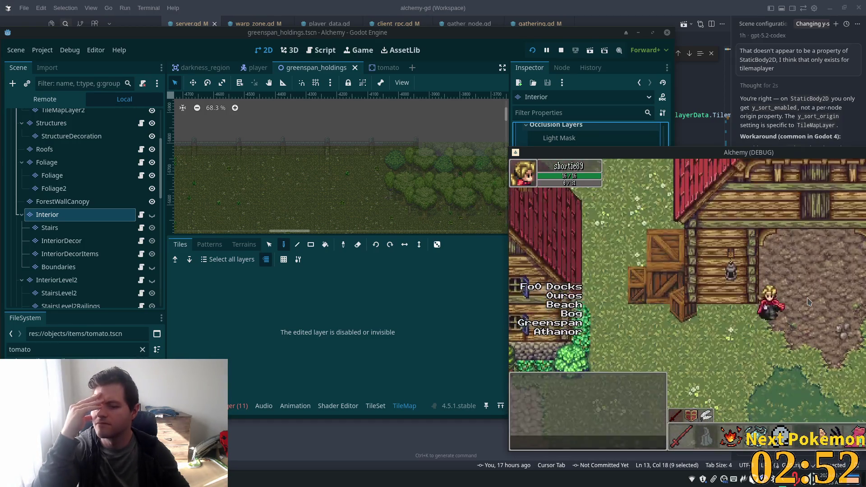
{"action": "key", "text": "Down"}
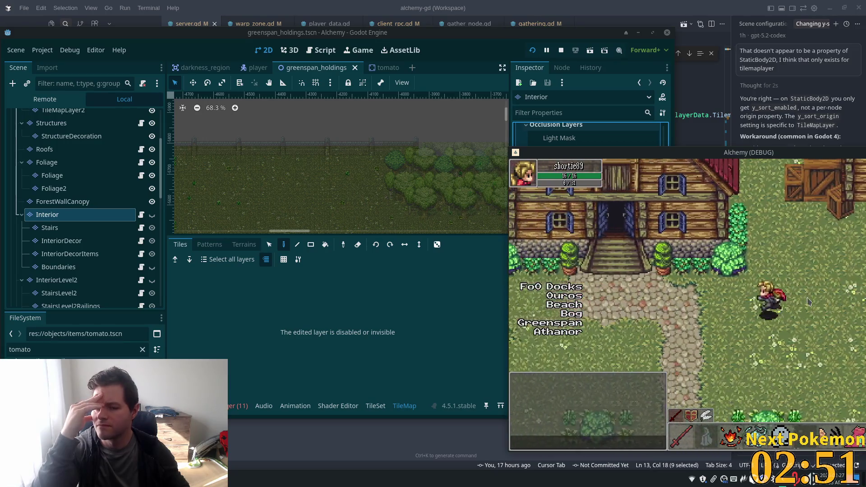
{"action": "key", "text": "Left"}
{"action": "key", "text": "Up"}
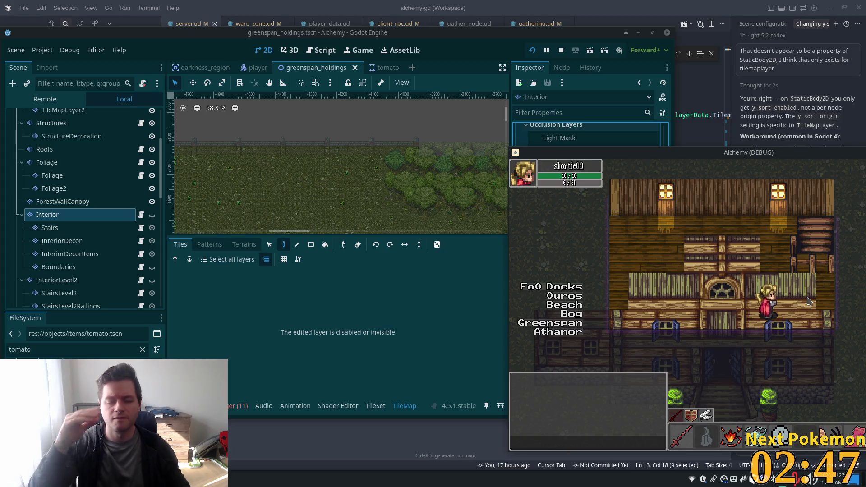
Step: Give the InteriorLevel2 layer a Z Index of 1 and return to the running game
{"action": "left_click", "coordinate": [79, 280]}
{"action": "left_click", "coordinate": [622, 285]}
{"action": "type", "text": "1"}
{"action": "key", "text": "Tab"}
{"action": "left_click", "coordinate": [753, 269]}
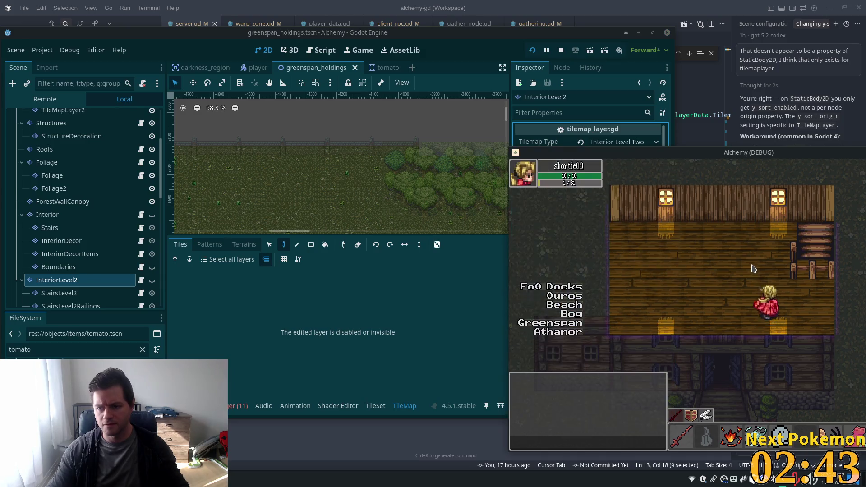
Step: Walk the player down the interior stairs, out of the house door and right along the path
{"action": "key", "text": "Down"}
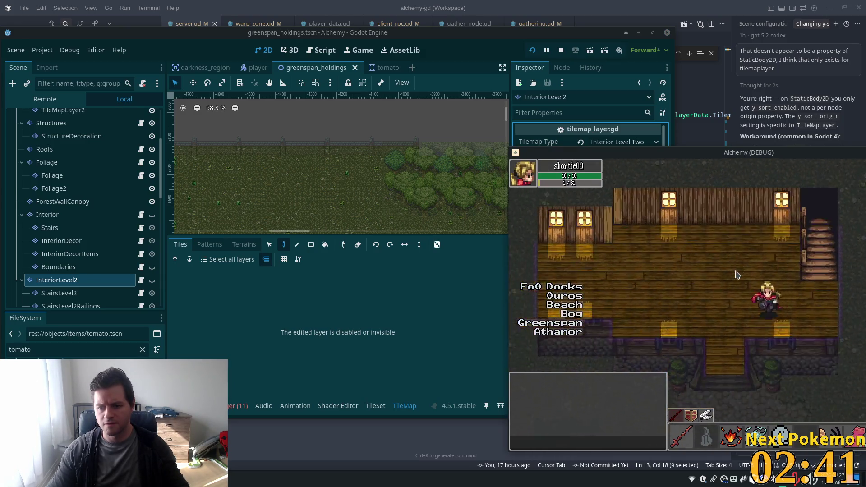
{"action": "key", "text": "Up"}
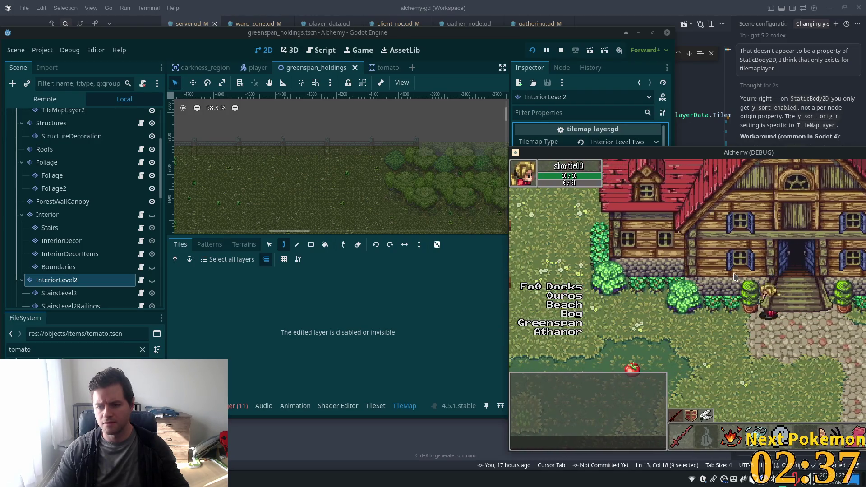
{"action": "key", "text": "Up"}
{"action": "key", "text": "Down"}
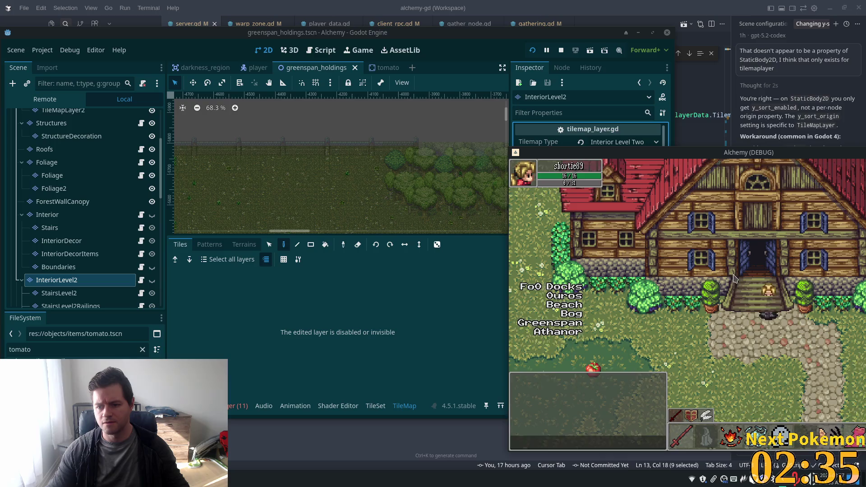
{"action": "key", "text": "Up"}
{"action": "key", "text": "Up"}
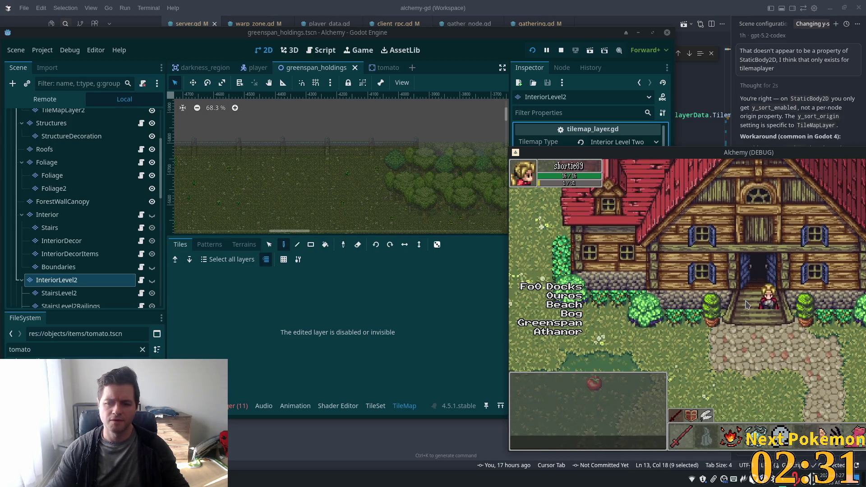
{"action": "key", "text": "Right"}
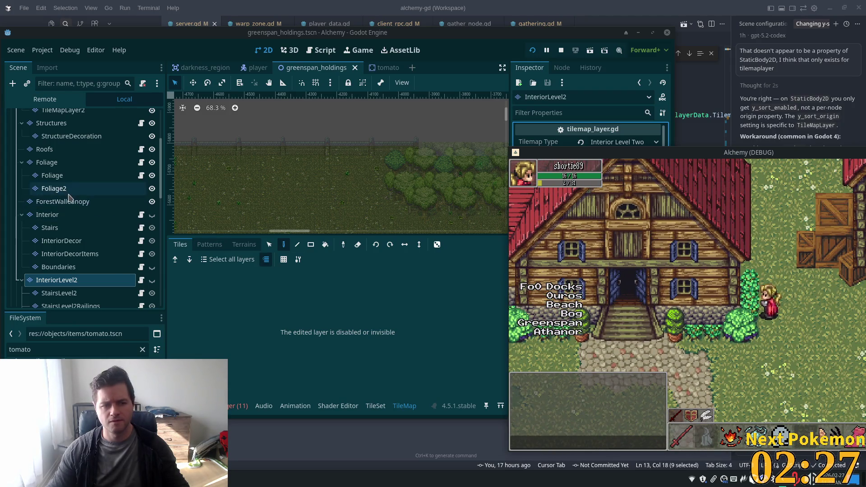
{"action": "left_click", "coordinate": [42, 160]}
Step: Give the Foliage group Z Index 1, enable Y Sort, and save the scene
{"action": "scroll", "coordinate": [638, 291], "scroll_direction": "down", "scroll_amount": 1}
{"action": "left_click", "coordinate": [630, 312]}
{"action": "type", "text": "1"}
{"action": "key", "text": "Tab"}
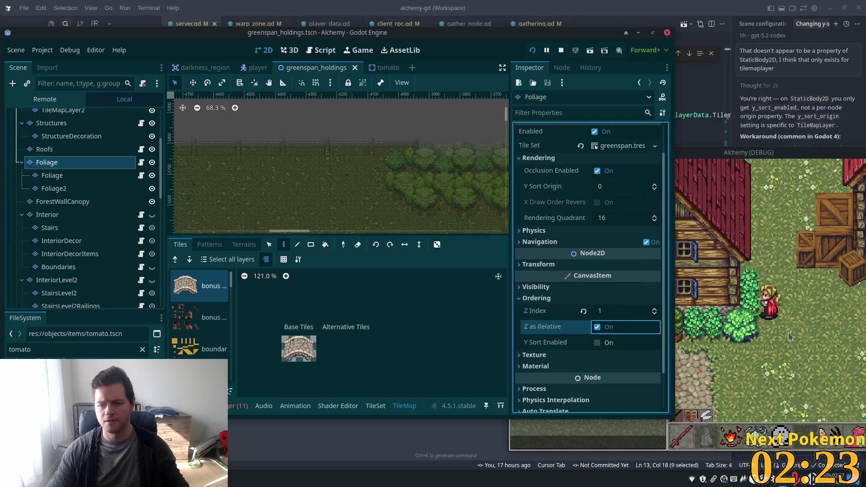
{"action": "left_click", "coordinate": [789, 336]}
{"action": "left_click", "coordinate": [611, 332]}
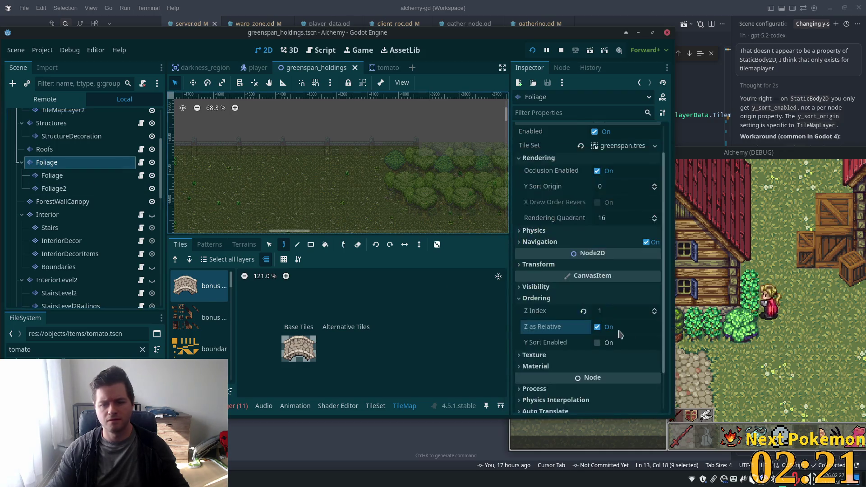
{"action": "left_click", "coordinate": [623, 346]}
{"action": "key", "text": "ctrl+s"}
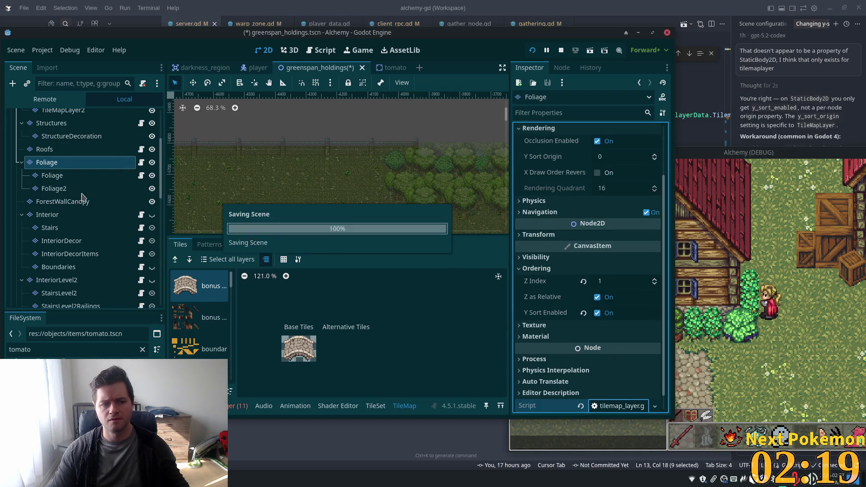
Step: Select the Foliage and Foliage2 child layers, show their Ordering properties, and return to the game
{"action": "left_click", "coordinate": [62, 180]}
{"action": "left_click", "coordinate": [54, 188], "text": "ctrl"}
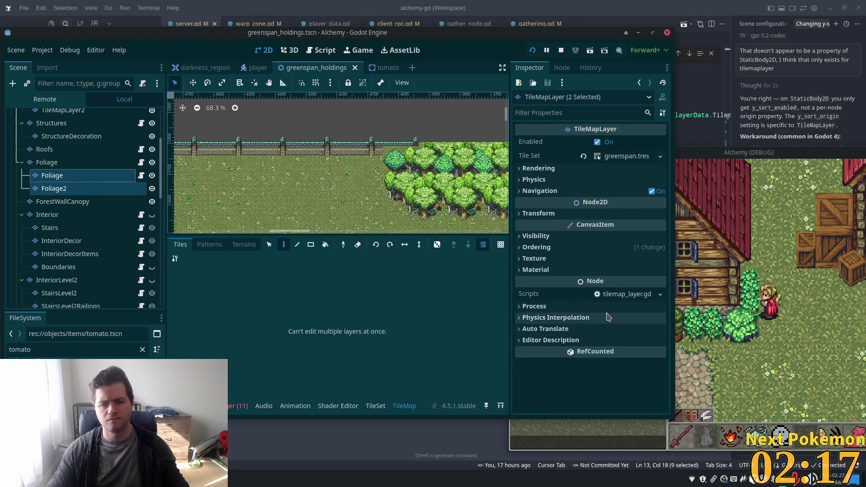
{"action": "left_click", "coordinate": [541, 247]}
{"action": "left_click", "coordinate": [762, 309]}
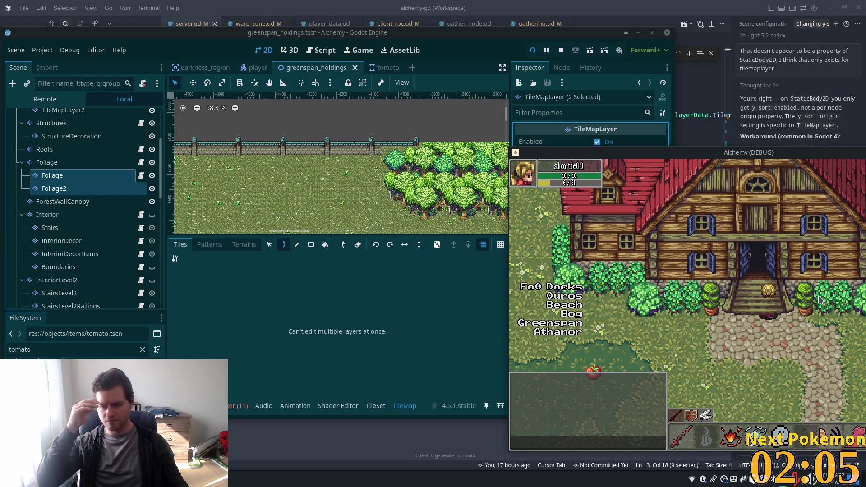
Step: Walk the player right past the fenced pen to the lily-pad pond, then shift the game window up-left
{"action": "left_click", "coordinate": [819, 300]}
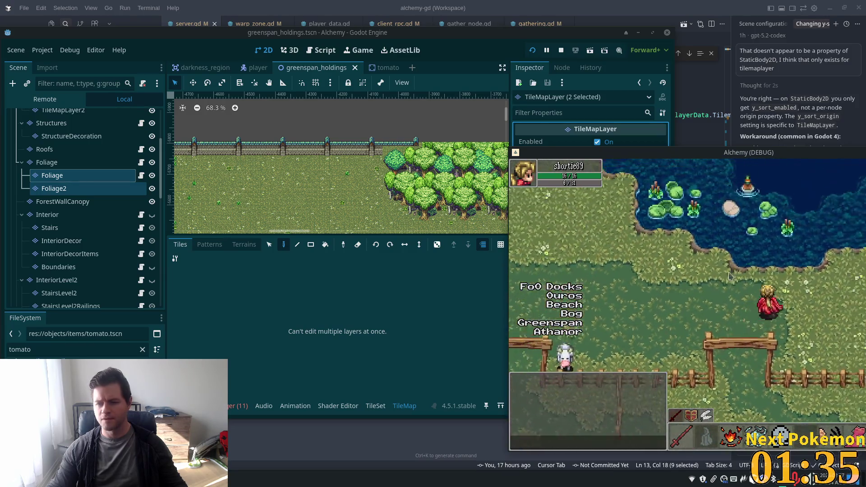
{"action": "left_click_drag", "start_coordinate": [709, 153], "coordinate": [417, 130]}
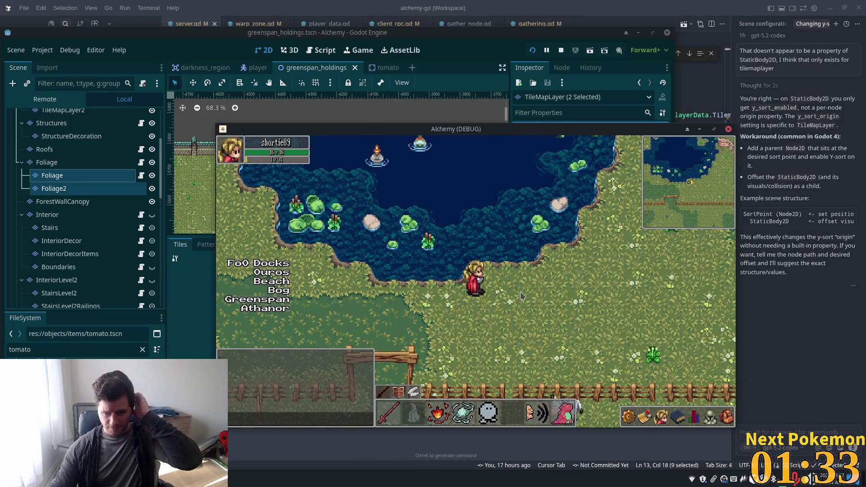
Step: Walk the player east past the pond, then north through the field past the red-roofed building
{"action": "key", "text": "Right"}
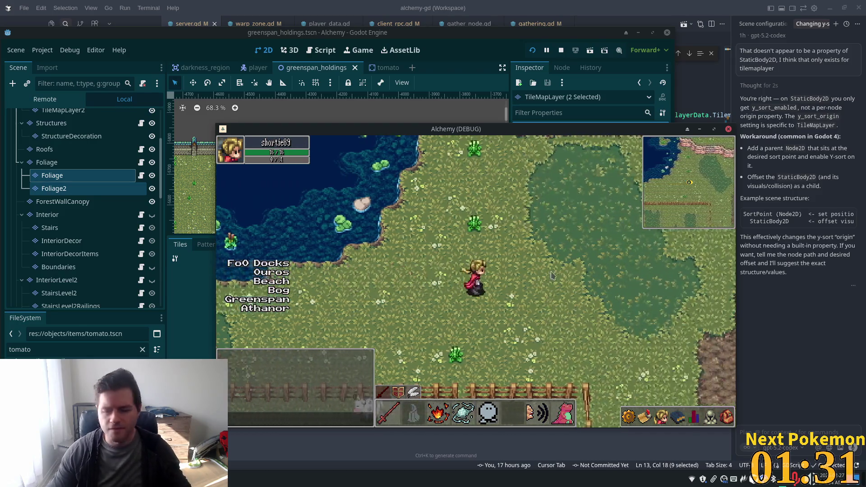
{"action": "key", "text": "Down"}
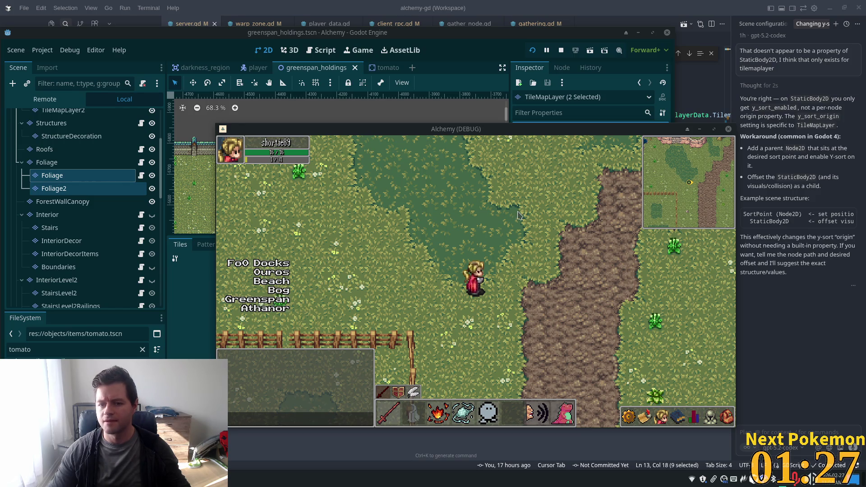
{"action": "key", "text": "Right"}
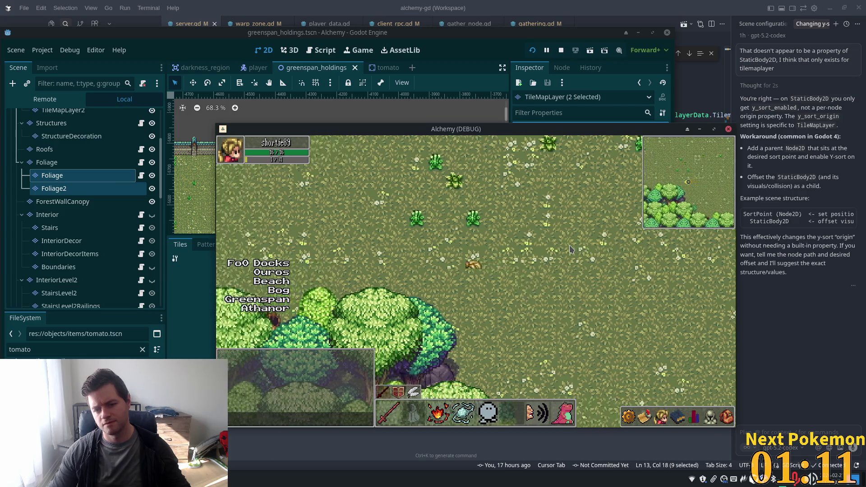
{"action": "key", "text": "Up"}
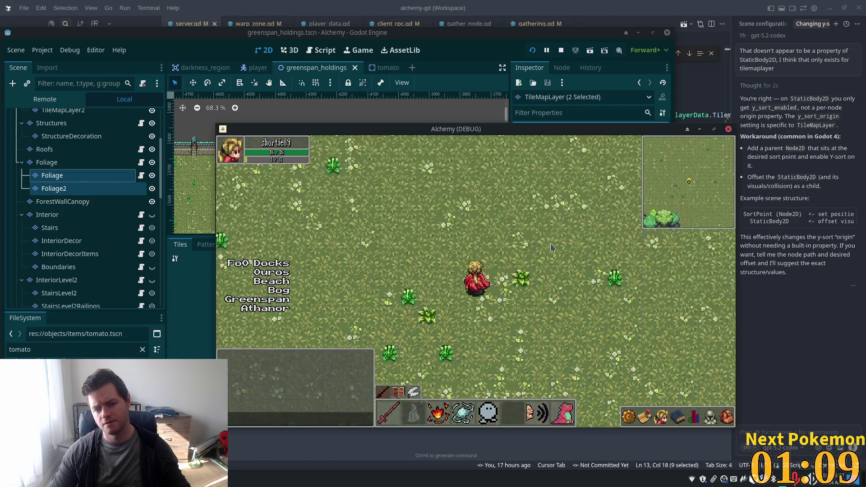
{"action": "key", "text": "Up"}
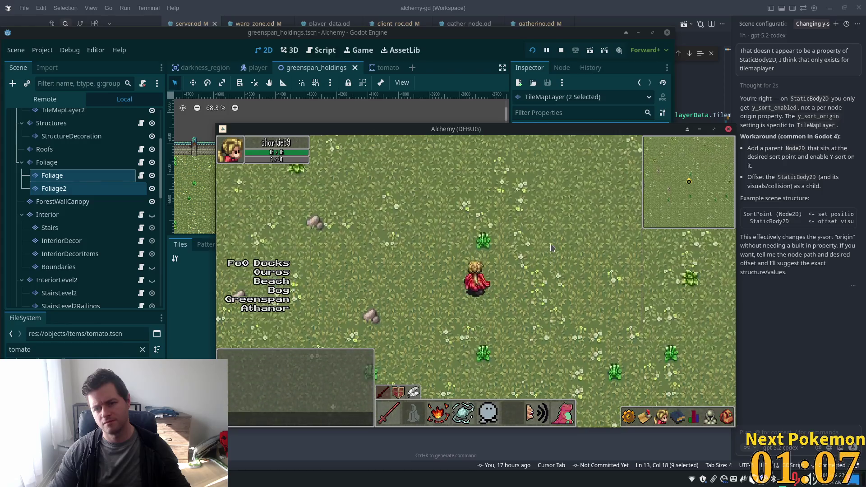
{"action": "key", "text": "Up"}
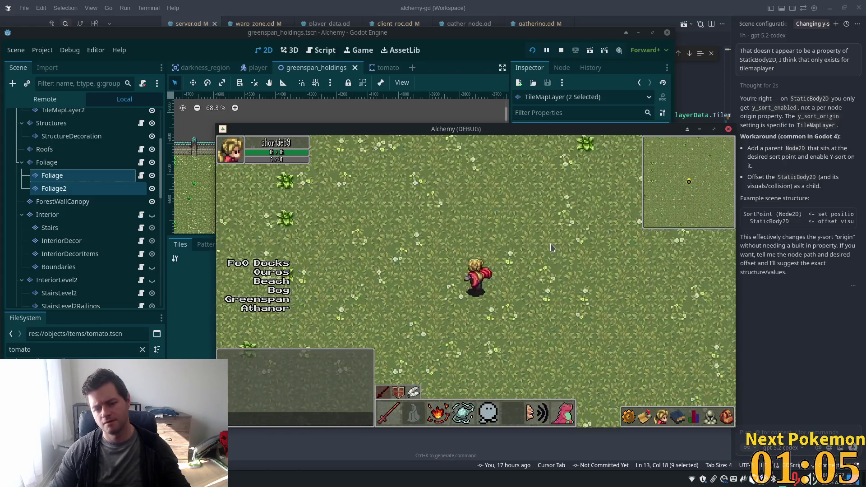
{"action": "key", "text": "Up"}
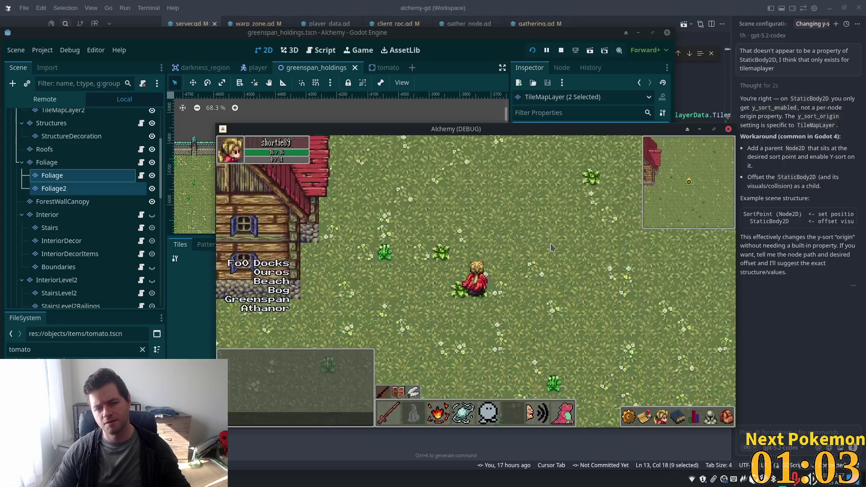
{"action": "key", "text": "Up"}
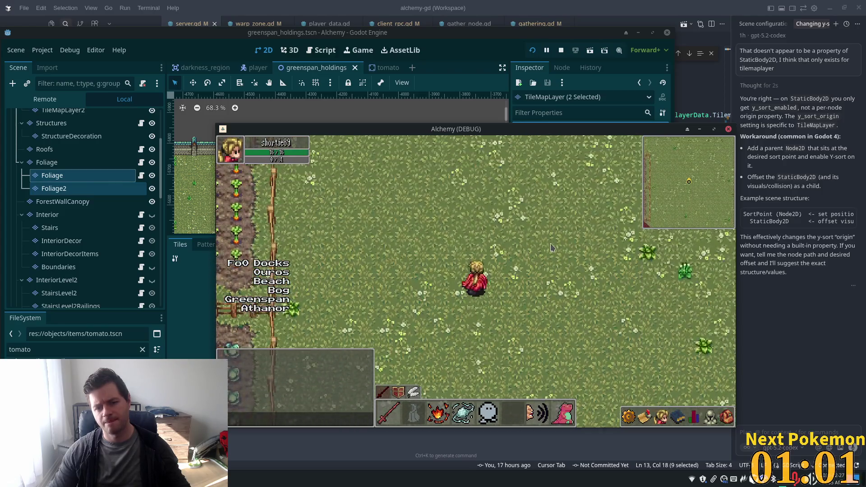
{"action": "key", "text": "Up"}
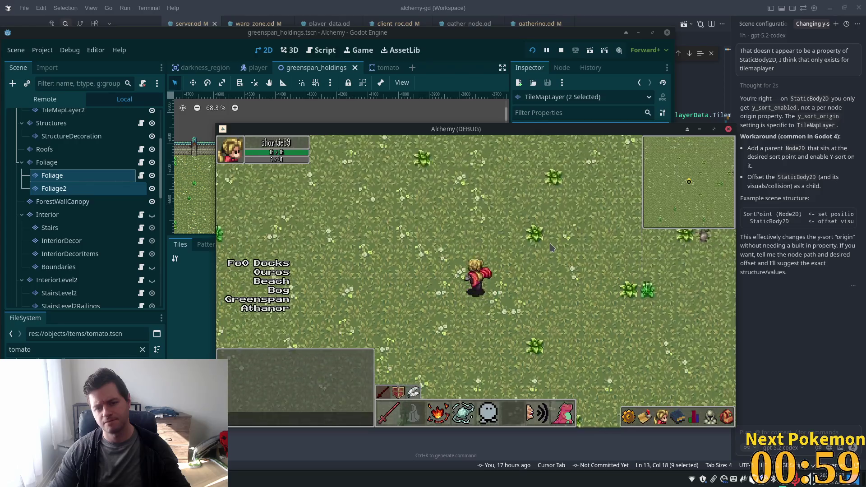
{"action": "key", "text": "Up"}
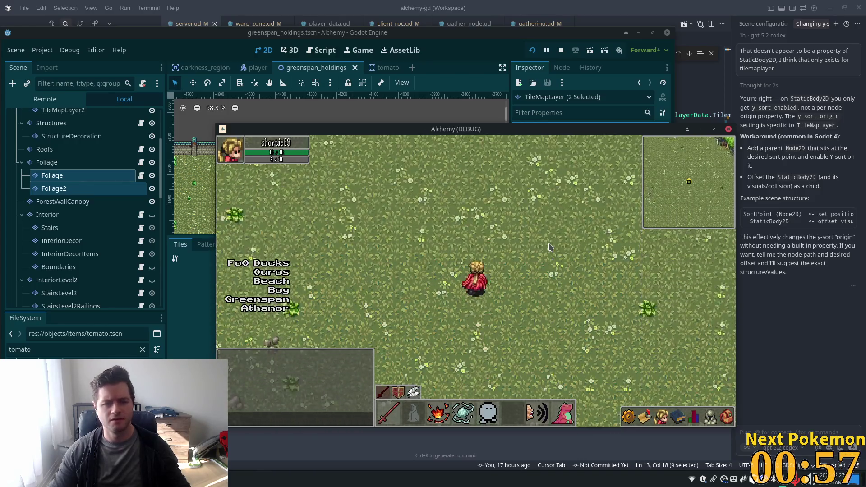
Step: Walk the player into the forest up to the wall and back down behind the trees, then return to the editor
{"action": "key", "text": "Up"}
{"action": "key", "text": "Right"}
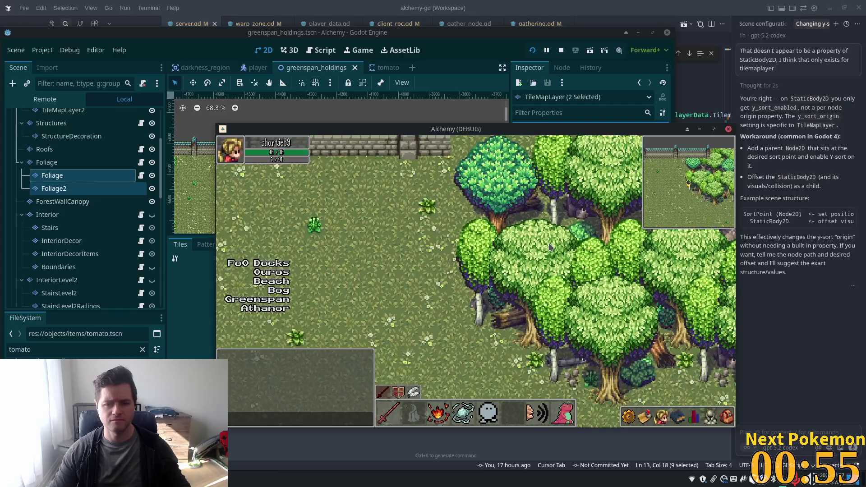
{"action": "key", "text": "Up"}
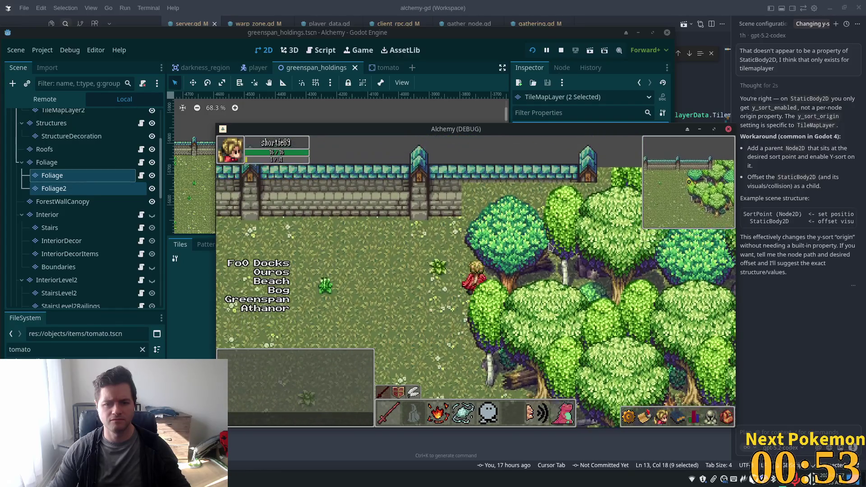
{"action": "key", "text": "Down"}
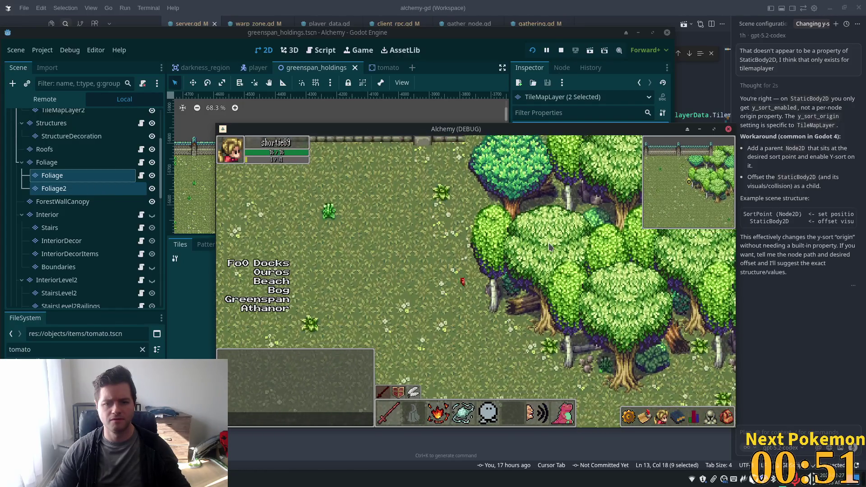
{"action": "key", "text": "Up"}
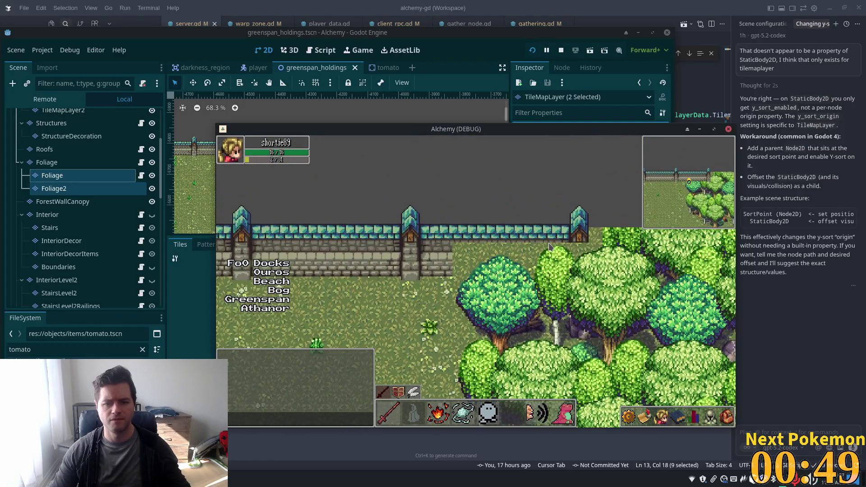
{"action": "key", "text": "Down"}
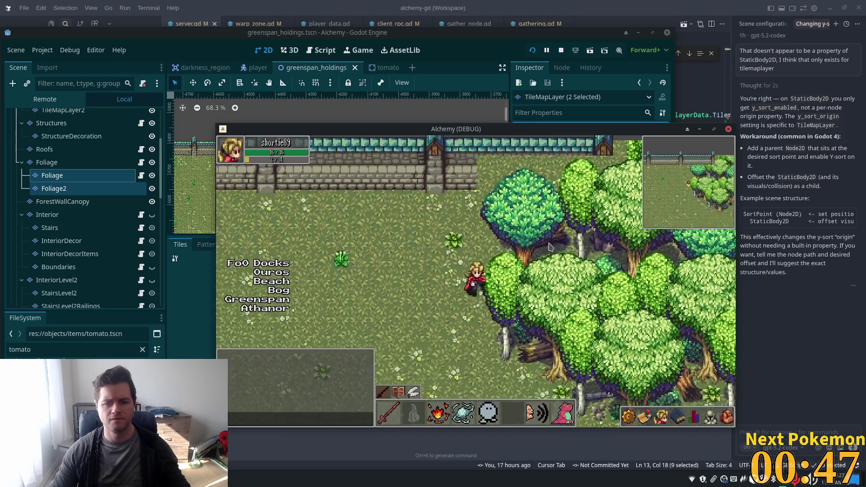
{"action": "key", "text": "Down"}
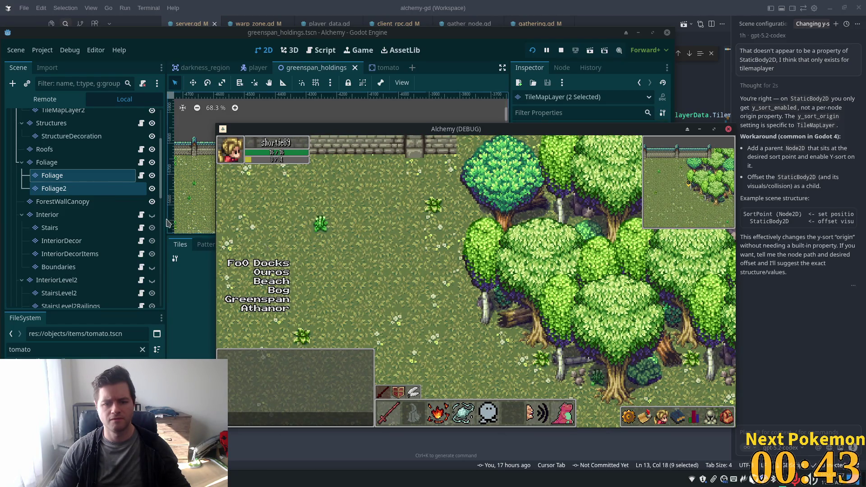
{"action": "left_click", "coordinate": [71, 159]}
Step: Set the ForestWall layer's Z Index to 0 and check the running game
{"action": "scroll", "coordinate": [70, 159], "scroll_direction": "up", "scroll_amount": 3}
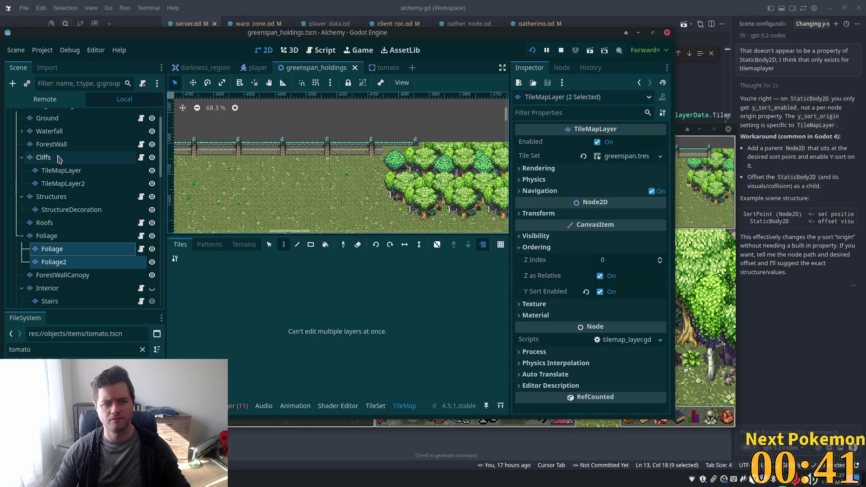
{"action": "scroll", "coordinate": [54, 175], "scroll_direction": "up", "scroll_amount": 1}
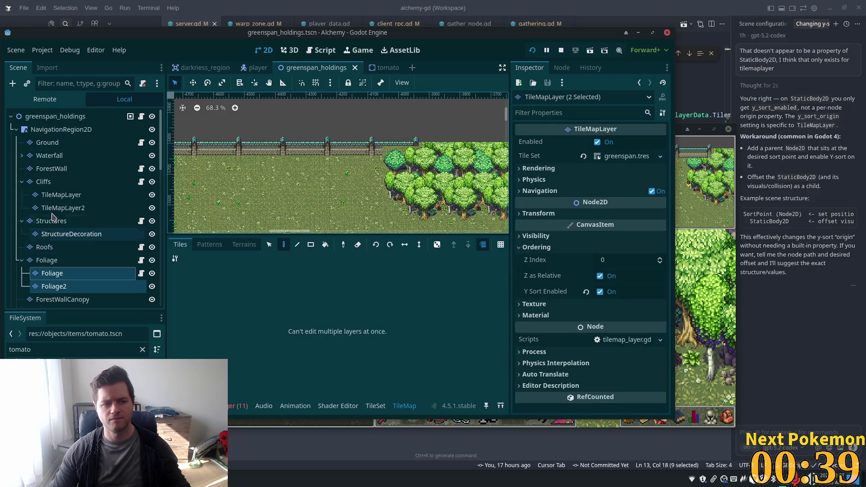
{"action": "scroll", "coordinate": [47, 229], "scroll_direction": "down", "scroll_amount": 1}
{"action": "left_click", "coordinate": [54, 144]}
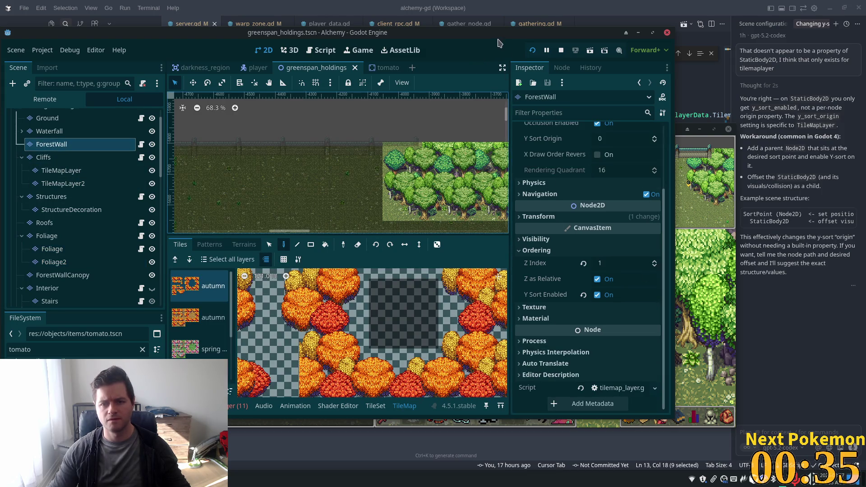
{"action": "left_click_drag", "start_coordinate": [431, 40], "coordinate": [209, 46]}
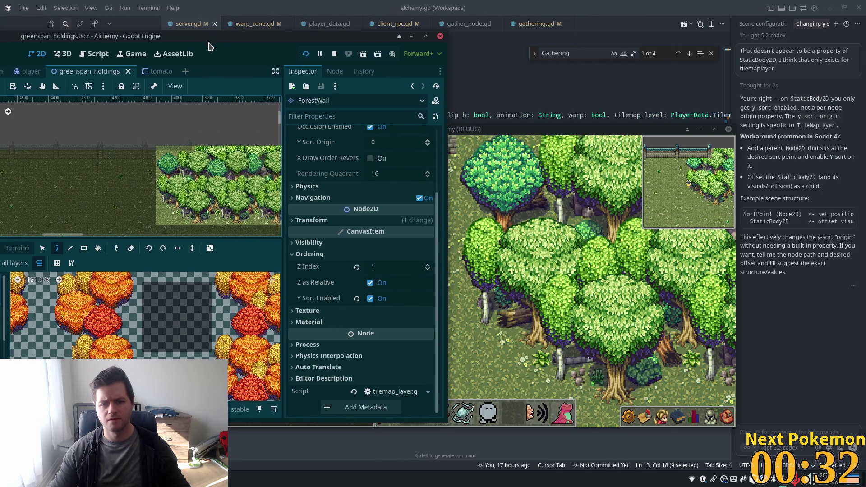
{"action": "left_click", "coordinate": [382, 271]}
{"action": "type", "text": "0"}
{"action": "key", "text": "Tab"}
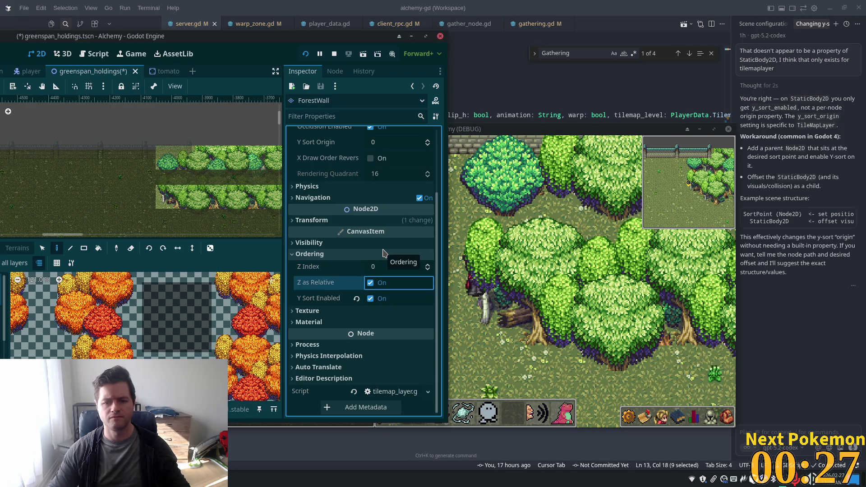
{"action": "left_click", "coordinate": [566, 234]}
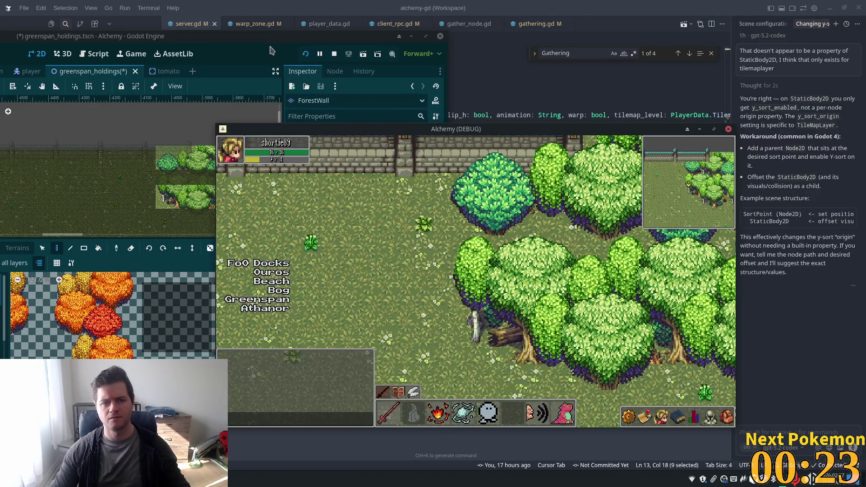
Step: Set ForestWall's Y Sort Origin to 38, then save and relaunch the game with F5
{"action": "left_click", "coordinate": [311, 101]}
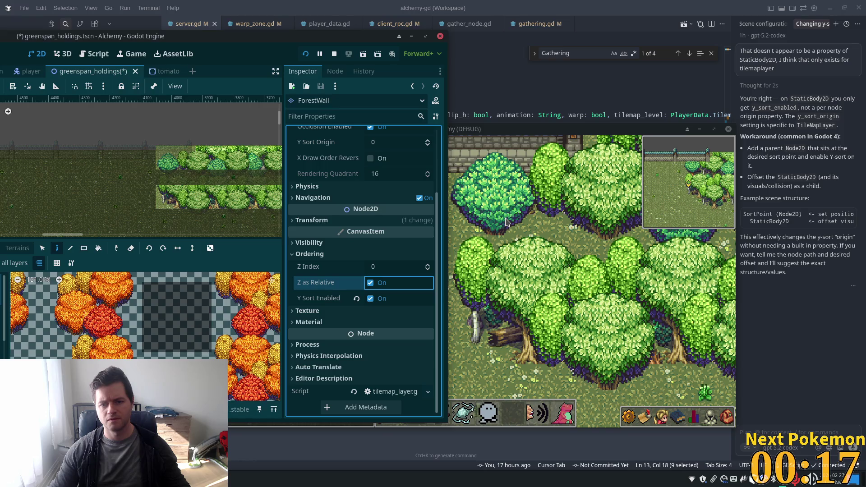
{"action": "scroll", "coordinate": [393, 231], "scroll_direction": "up", "scroll_amount": 3}
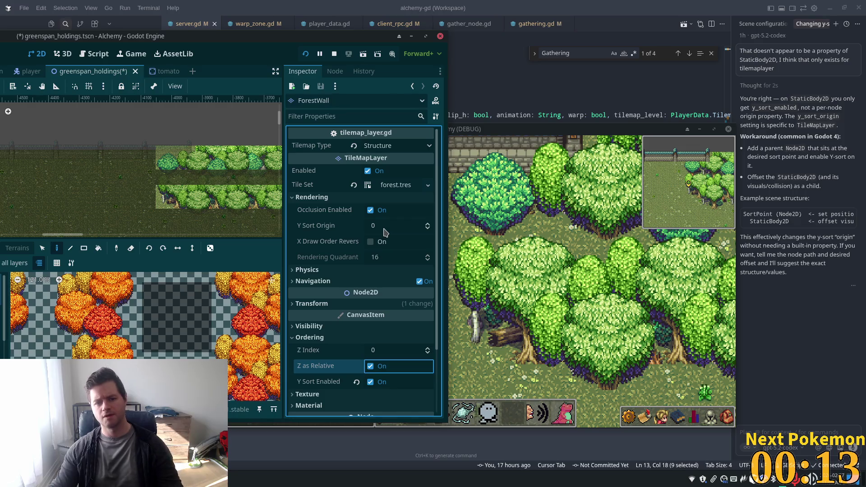
{"action": "left_click", "coordinate": [383, 226]}
{"action": "type", "text": "23"}
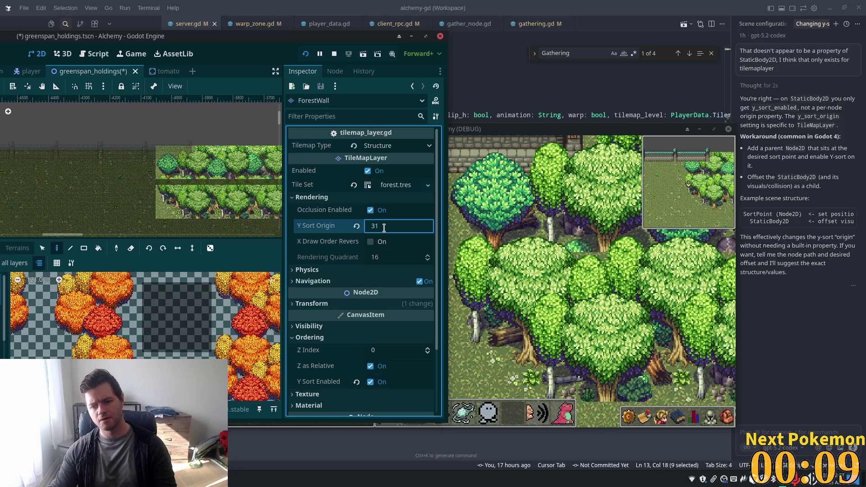
{"action": "key", "text": "Up"}
{"action": "key", "text": "Up"}
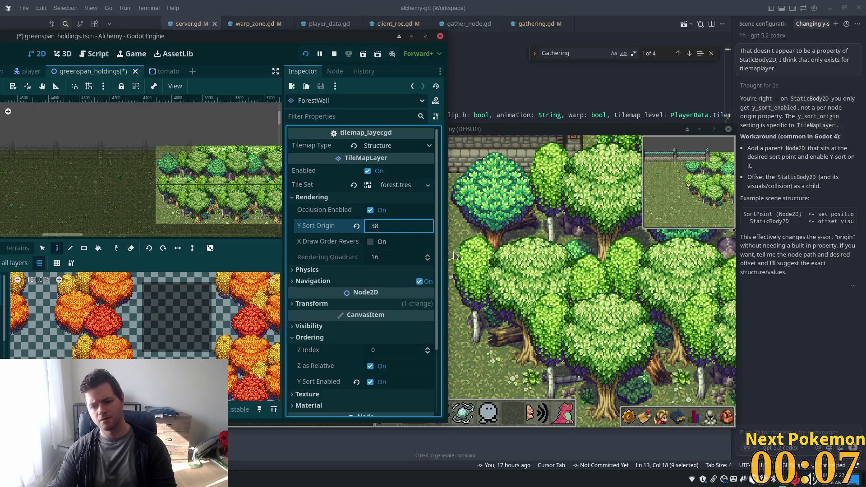
{"action": "key", "text": "F5"}
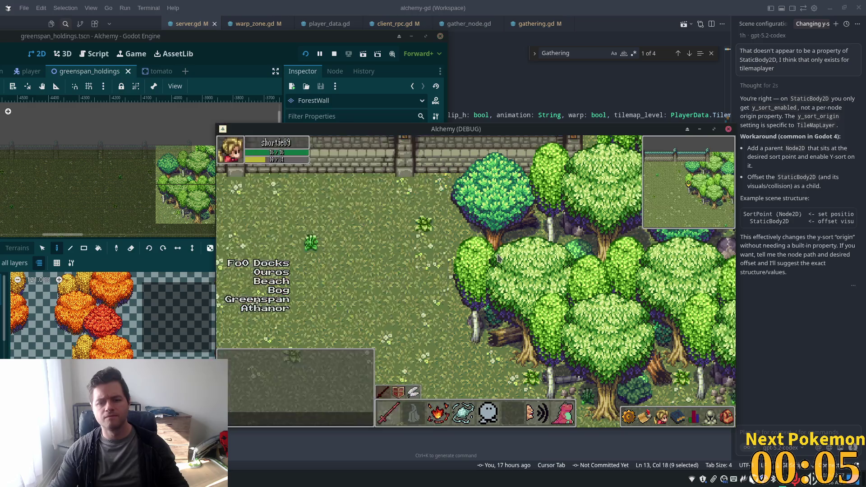
Step: Walk the character around the tree row and open grass, then north behind the trees to check layering
{"action": "key", "text": "Up"}
{"action": "key", "text": "Down"}
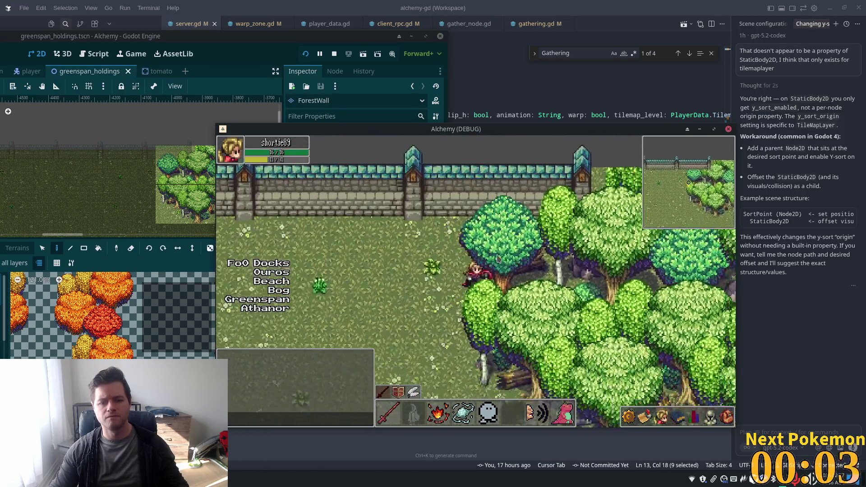
{"action": "key", "text": "Right"}
{"action": "key", "text": "Up"}
{"action": "key", "text": "Down"}
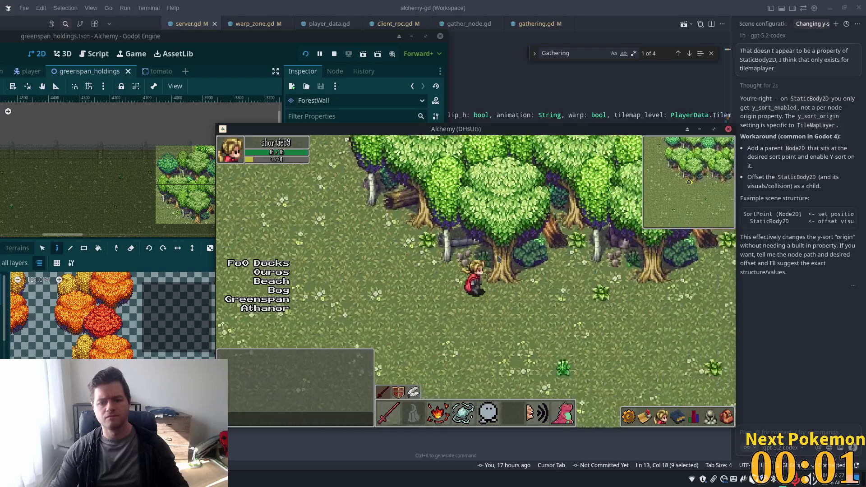
{"action": "key", "text": "Right"}
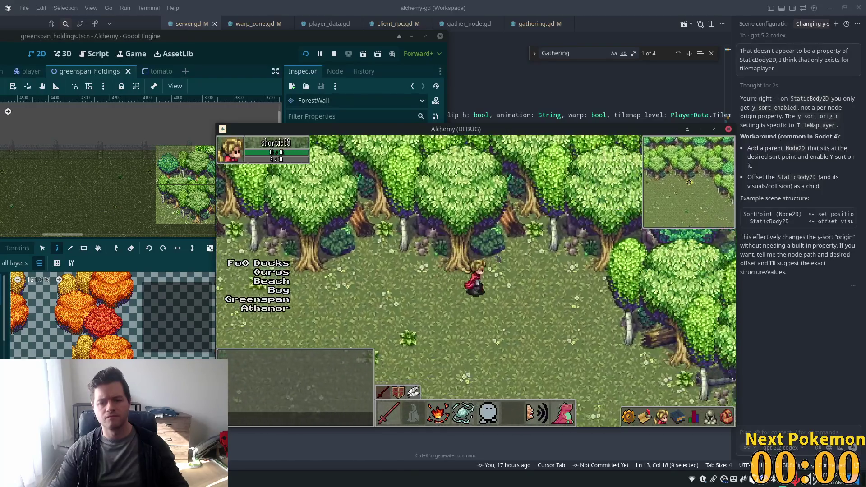
{"action": "key", "text": "Right"}
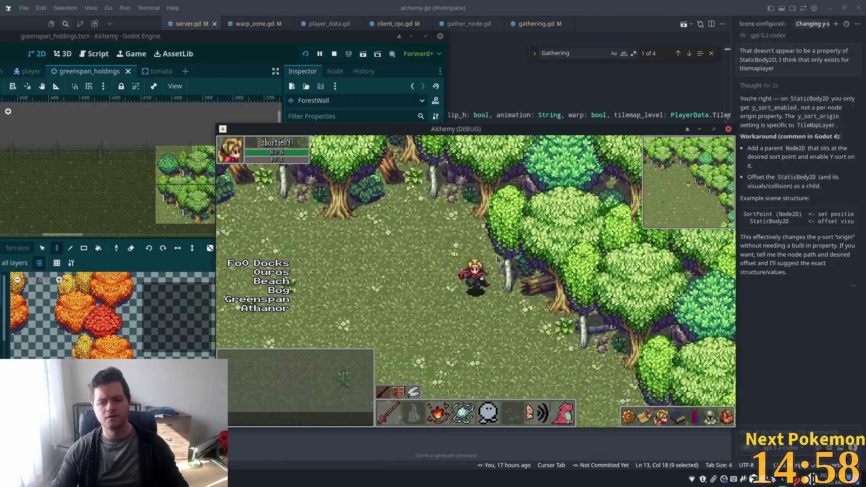
{"action": "key", "text": "Down"}
{"action": "key", "text": "Down"}
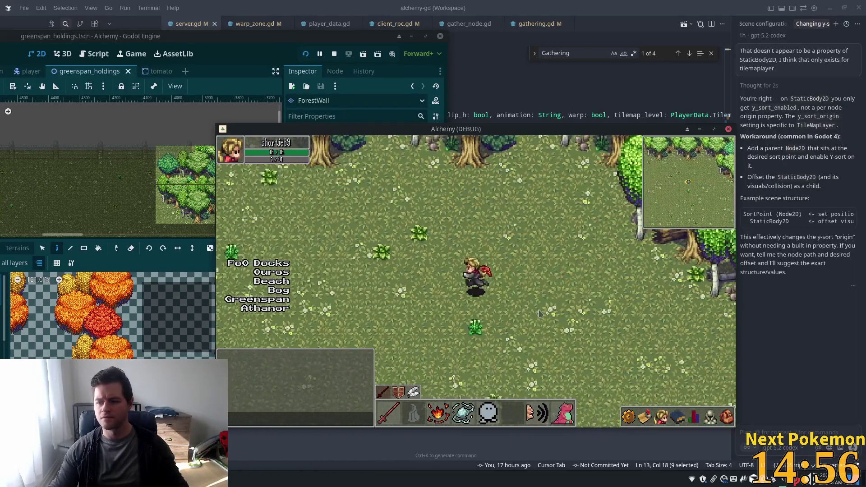
{"action": "key", "text": "Right"}
{"action": "key", "text": "Left"}
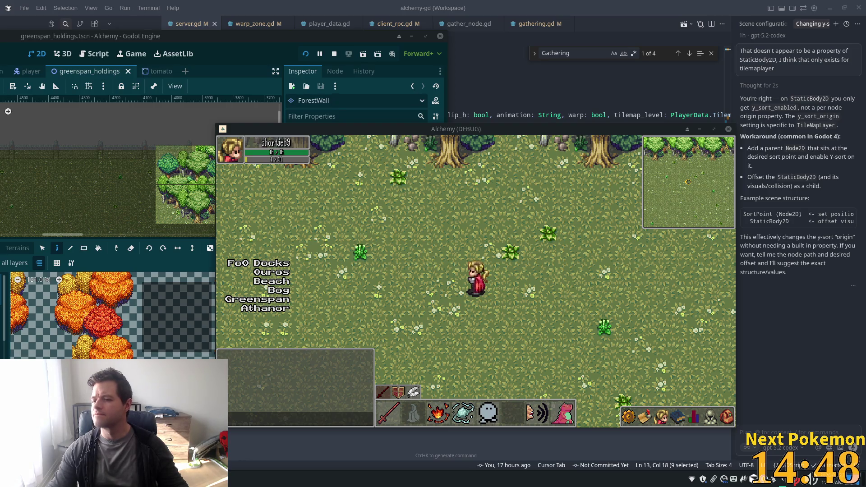
{"action": "key", "text": "Up"}
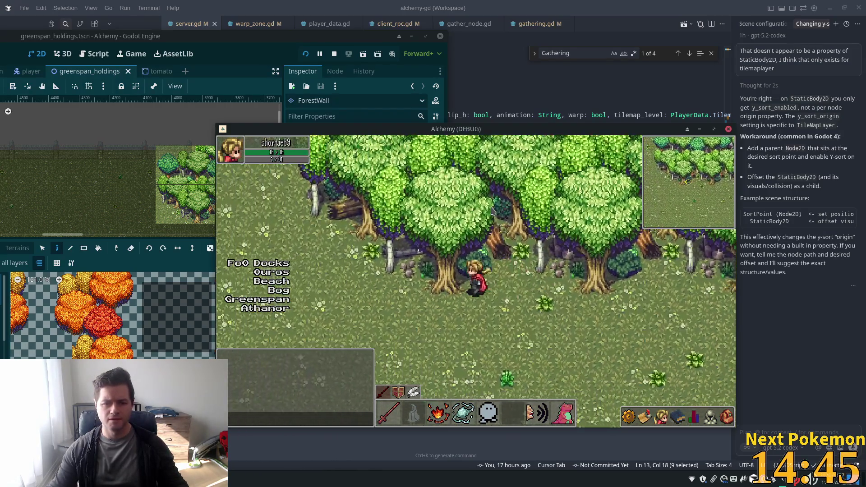
{"action": "key", "text": "Up"}
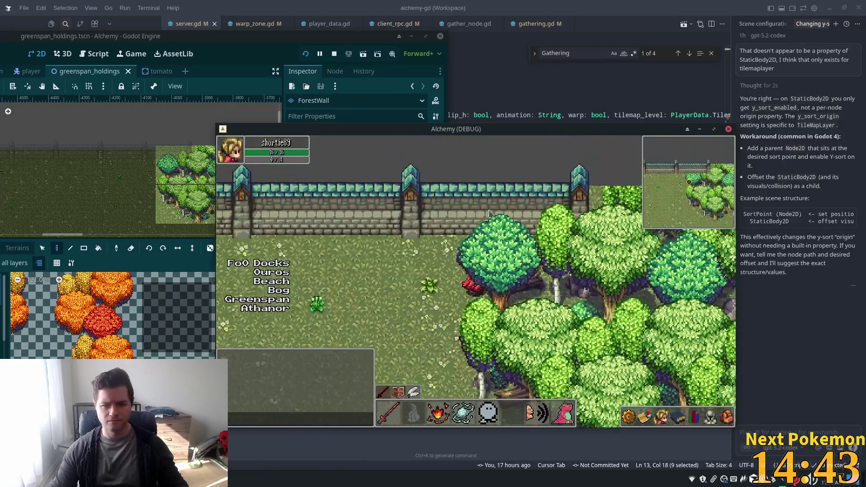
{"action": "key", "text": "Up"}
{"action": "key", "text": "Left"}
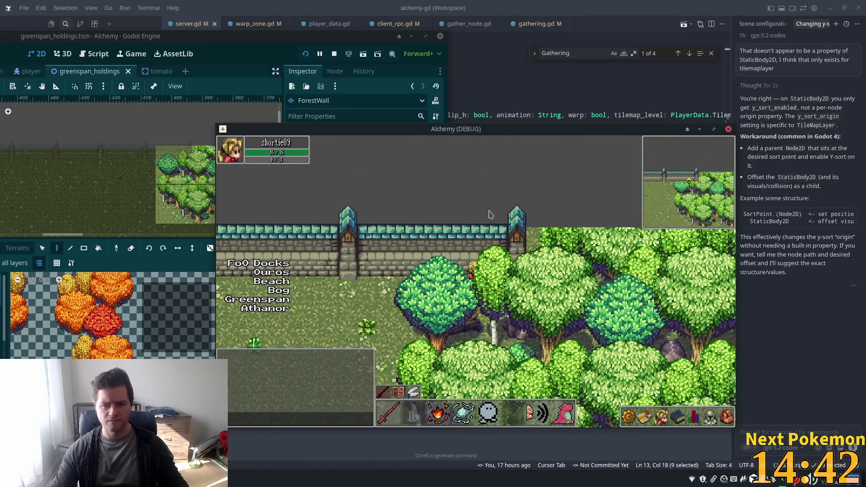
Step: Walk east along the stone wall to the castle gate and back, then south past the wheat field to the stone steps
{"action": "key", "text": "Right"}
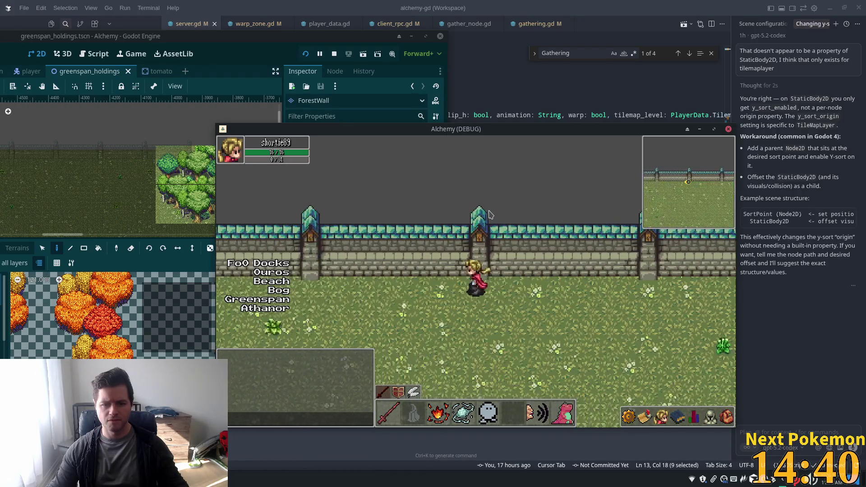
{"action": "key", "text": "Right"}
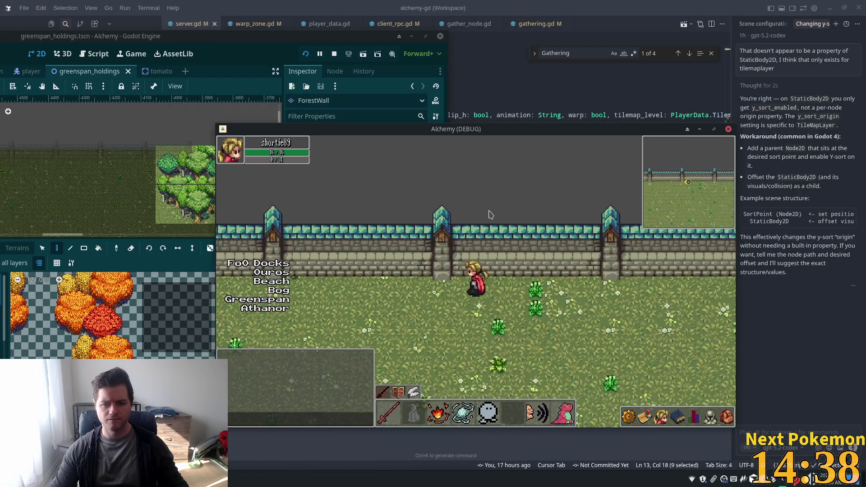
{"action": "key", "text": "Right"}
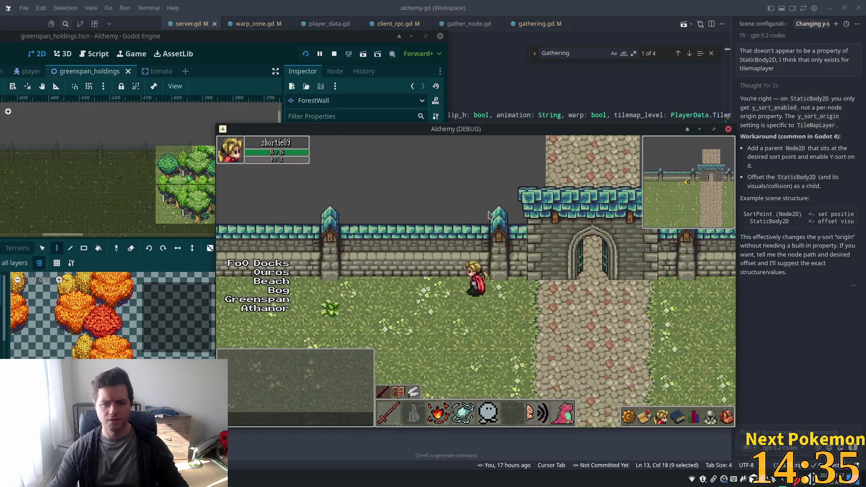
{"action": "key", "text": "Left"}
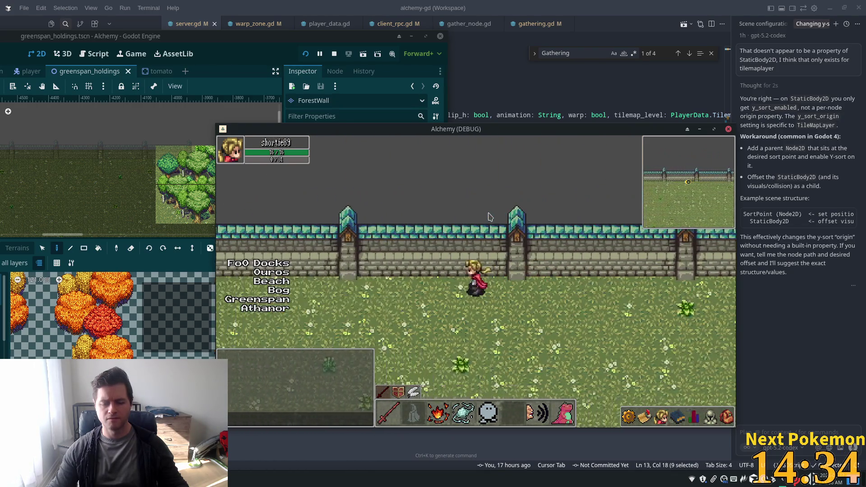
{"action": "key", "text": "Left"}
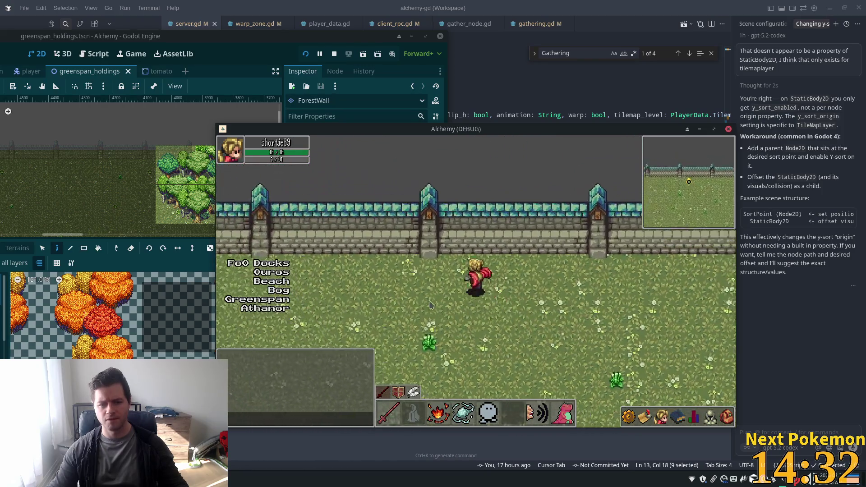
{"action": "key", "text": "Down"}
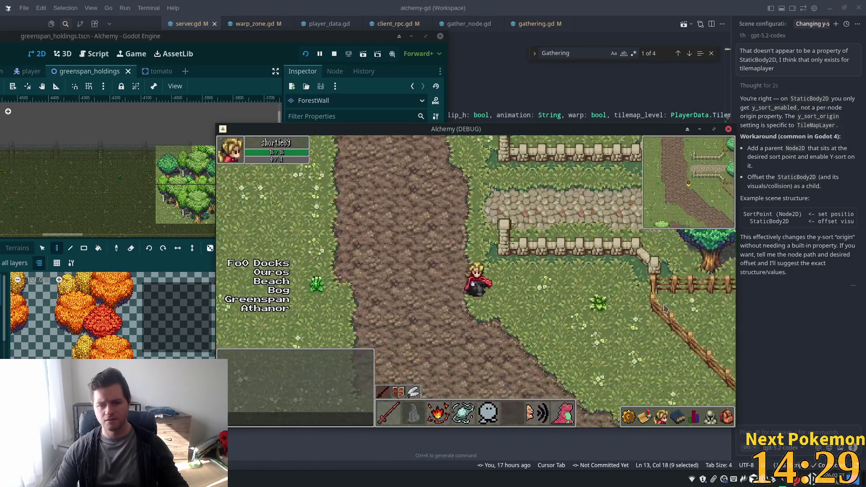
{"action": "key", "text": "Right"}
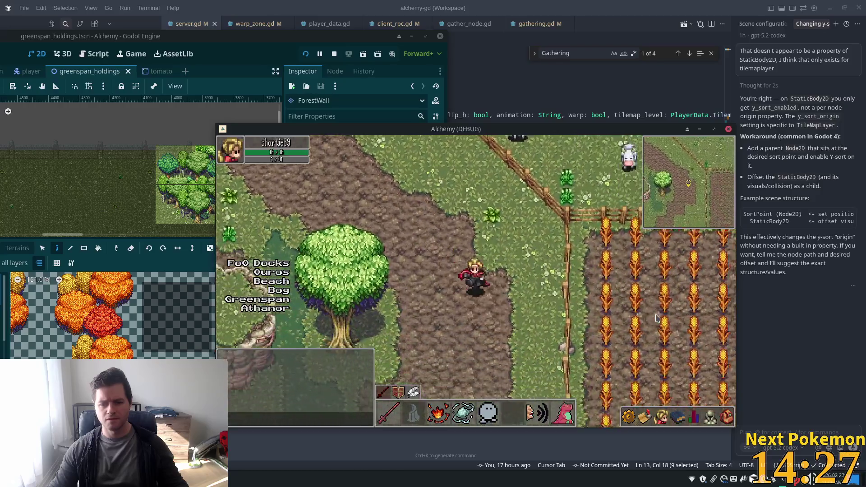
{"action": "key", "text": "Down"}
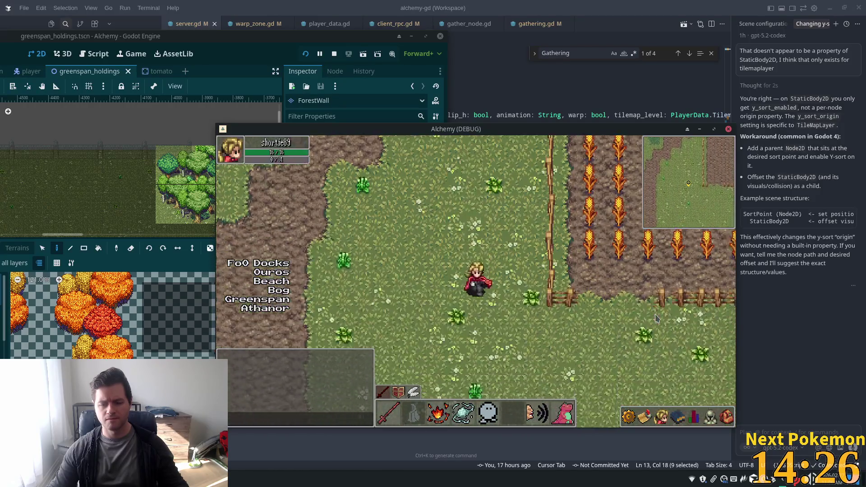
{"action": "key", "text": "Right"}
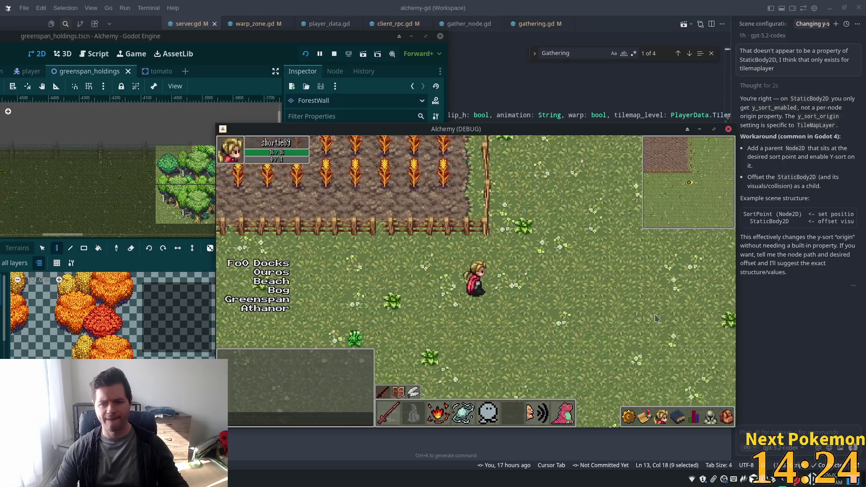
{"action": "key", "text": "Down"}
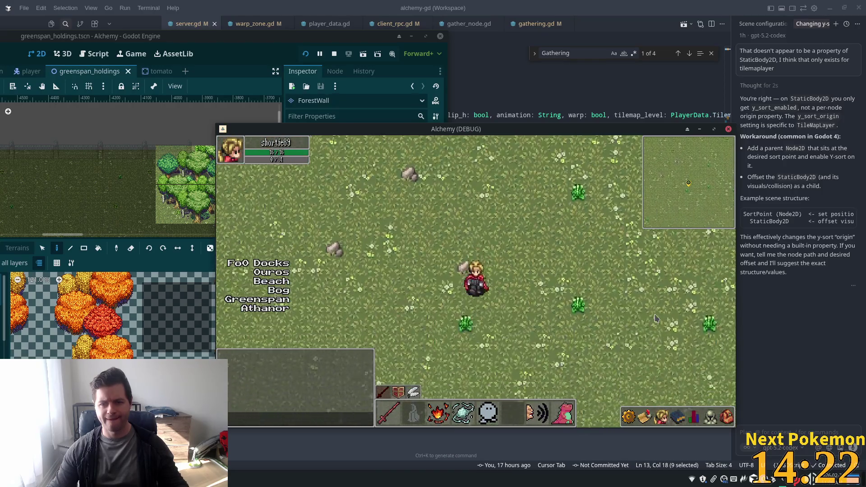
{"action": "key", "text": "Down"}
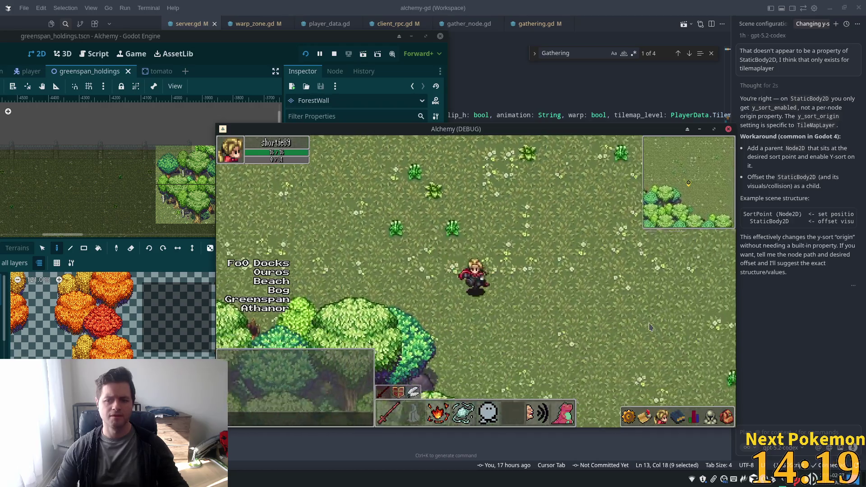
{"action": "key", "text": "Down"}
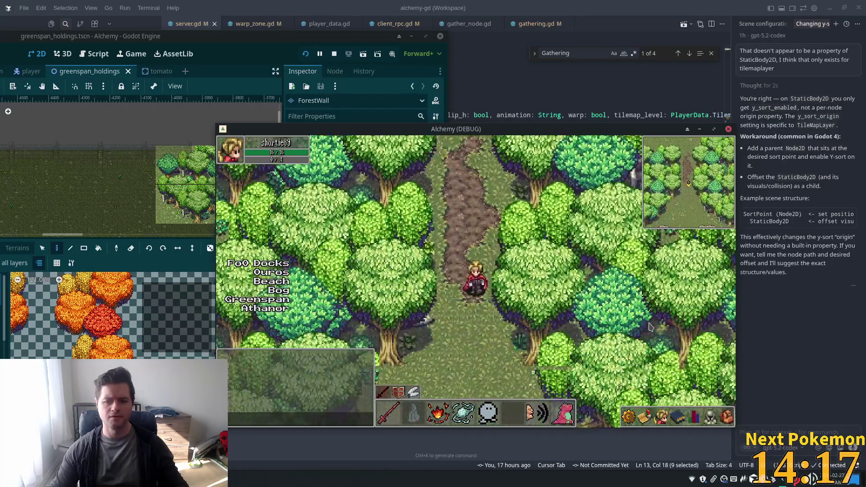
{"action": "key", "text": "Down"}
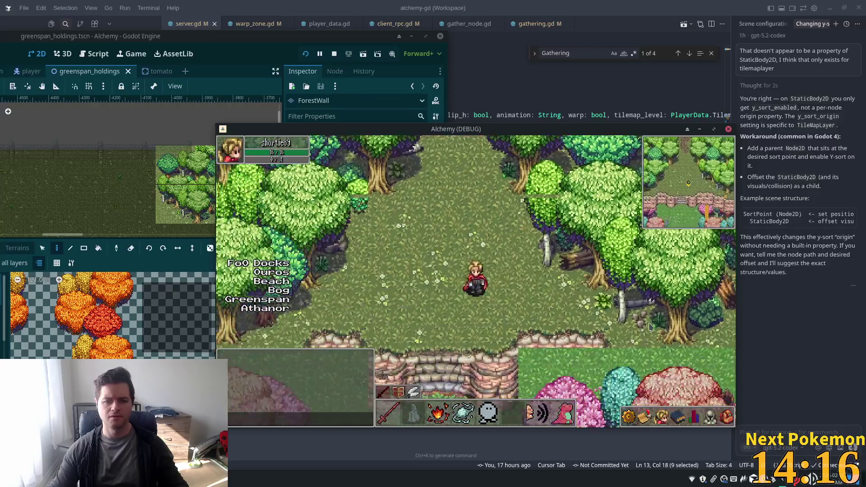
{"action": "key", "text": "Down"}
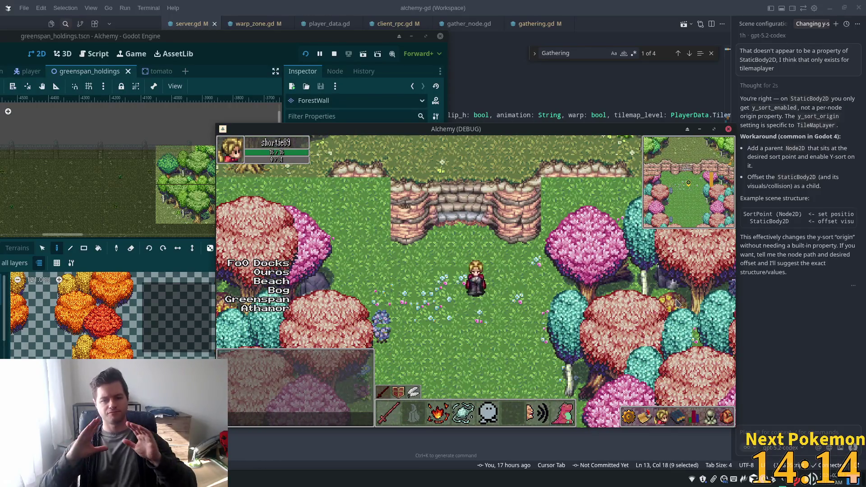
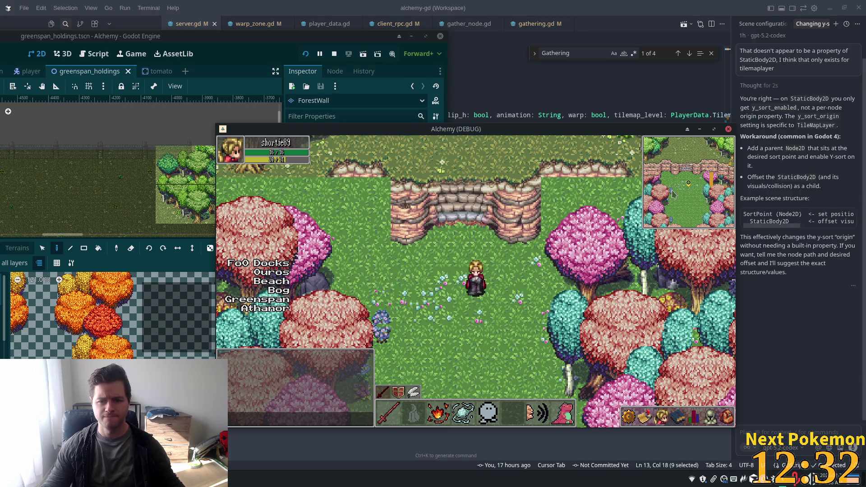
Step: Walk the character up-right beside the stone wall and drag the code editor over the game
{"action": "left_click", "coordinate": [569, 218]}
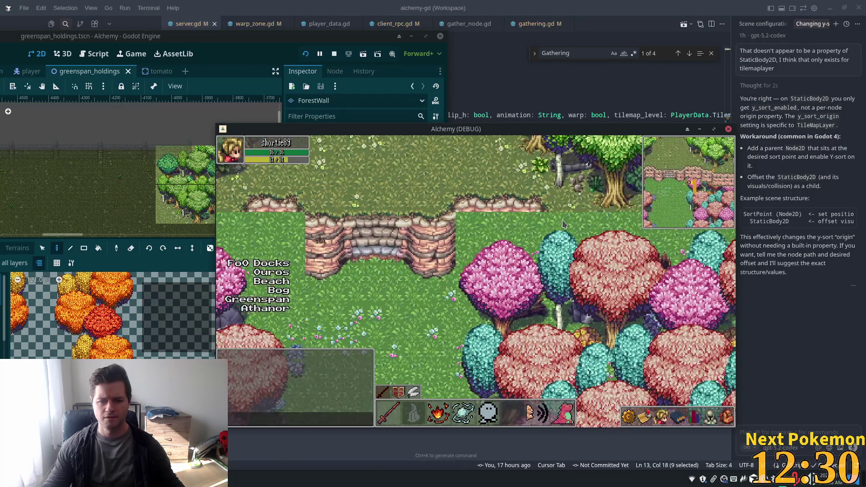
{"action": "left_click", "coordinate": [505, 244]}
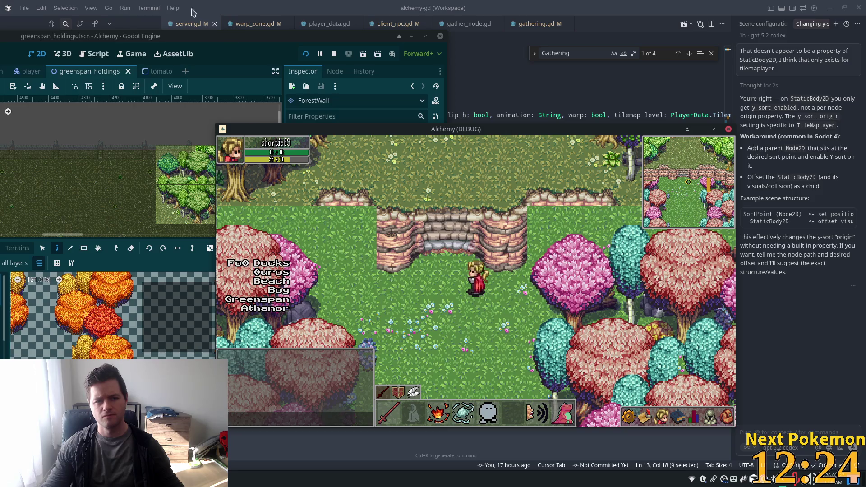
{"action": "mouse_move", "coordinate": [202, 13]}
{"action": "left_mouse_down"}
{"action": "mouse_move", "coordinate": [278, 146]}
{"action": "mouse_move", "coordinate": [379, 81]}
{"action": "left_mouse_up"}
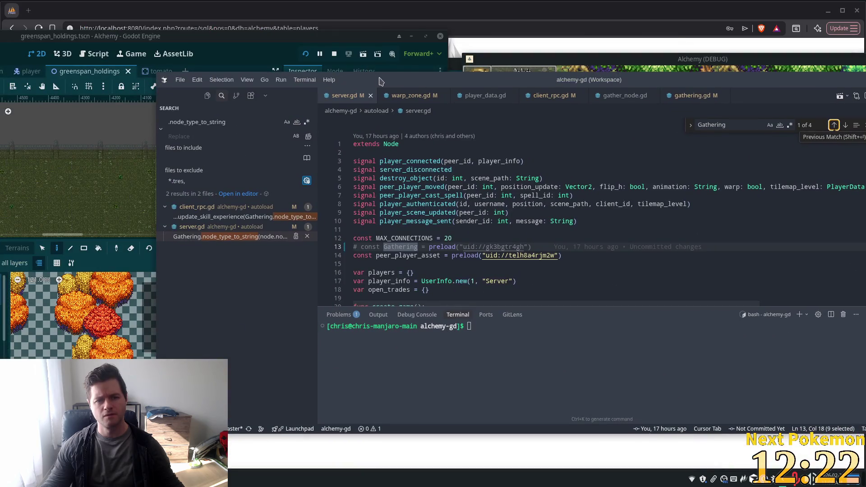
Step: Select the Cliffs tilemap layer and check its Ordering: Z Index 0 with Y Sort Enabled on
{"action": "double_click", "coordinate": [413, 79]}
{"action": "key", "text": "alt+Tab"}
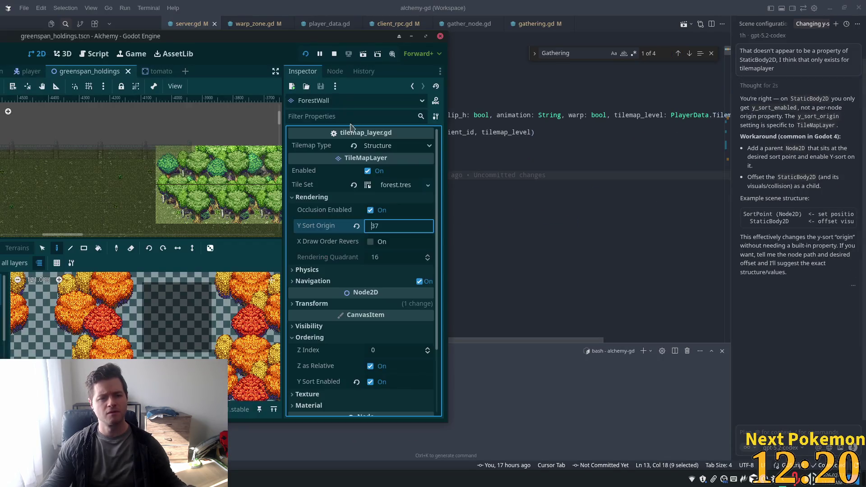
{"action": "left_click_drag", "start_coordinate": [233, 37], "coordinate": [460, 50]}
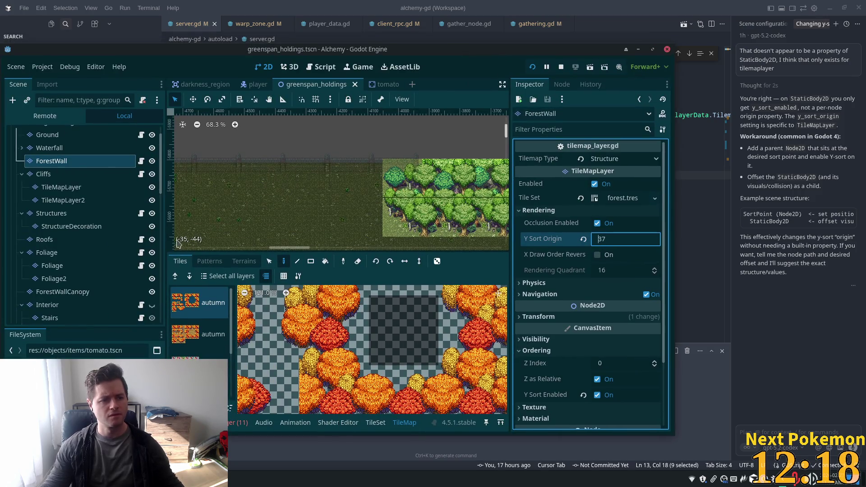
{"action": "left_click", "coordinate": [45, 174]}
{"action": "scroll", "coordinate": [578, 271], "scroll_direction": "down", "scroll_amount": 5}
{"action": "scroll", "coordinate": [579, 271], "scroll_direction": "down", "scroll_amount": 10}
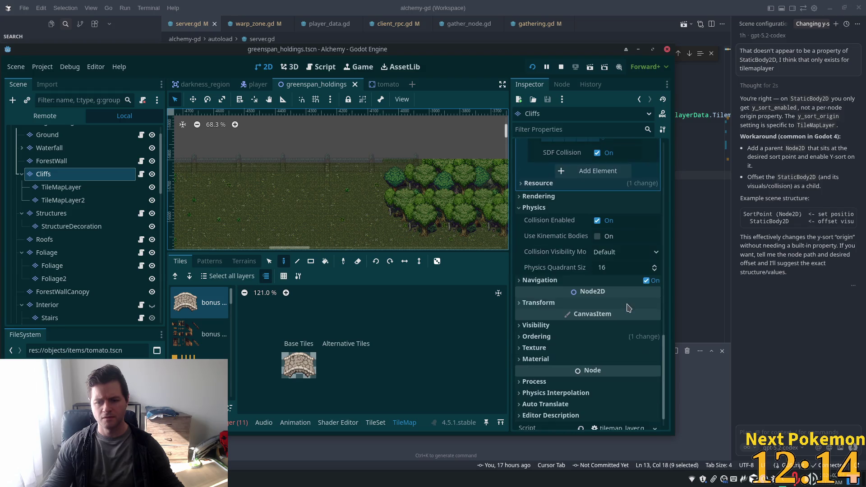
{"action": "scroll", "coordinate": [628, 308], "scroll_direction": "down", "scroll_amount": 1}
{"action": "left_click", "coordinate": [604, 312]}
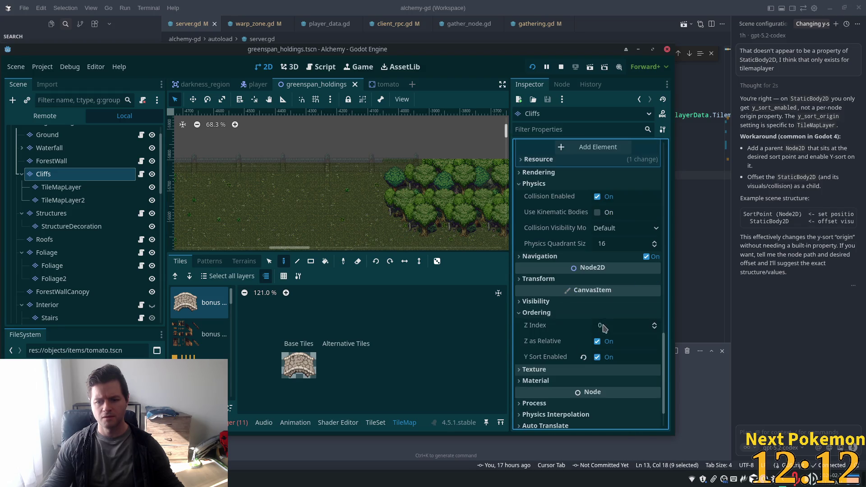
{"action": "key", "text": "alt+Tab"}
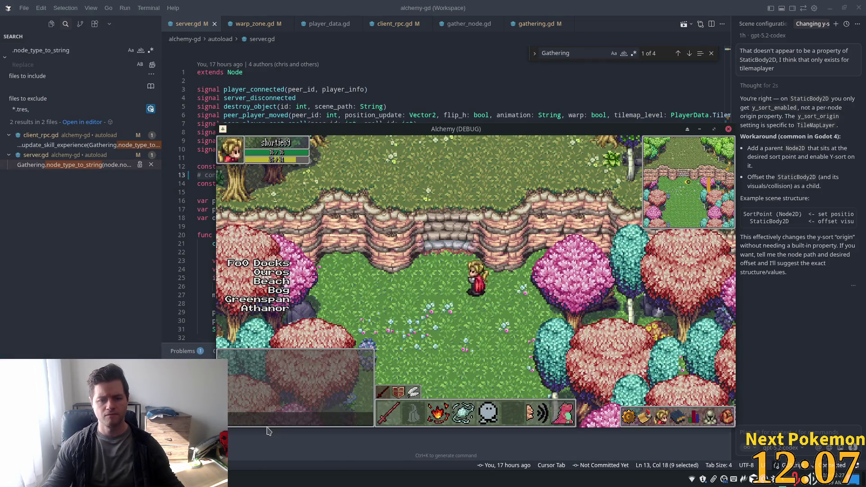
Step: Walk the character up-right out of the forest onto the open grassy field
{"action": "left_click", "coordinate": [578, 266]}
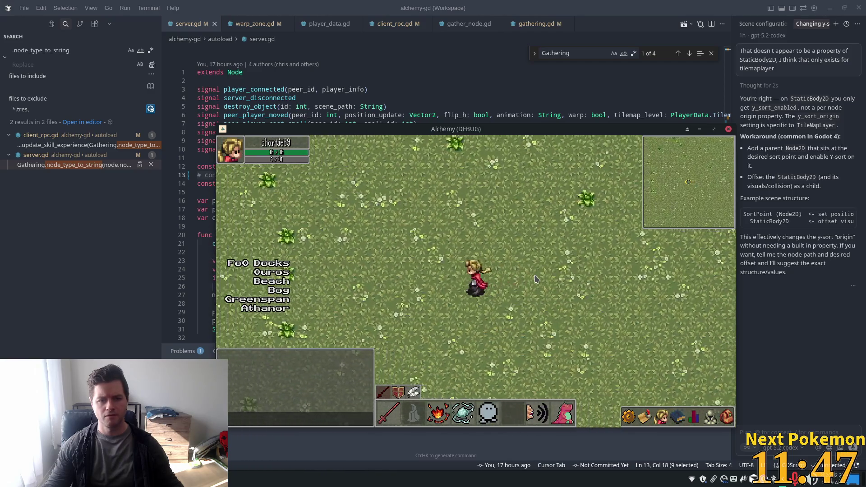
Step: Walk the character west past the wheat field, fences and trees onto the stone path
{"action": "key", "text": "Left"}
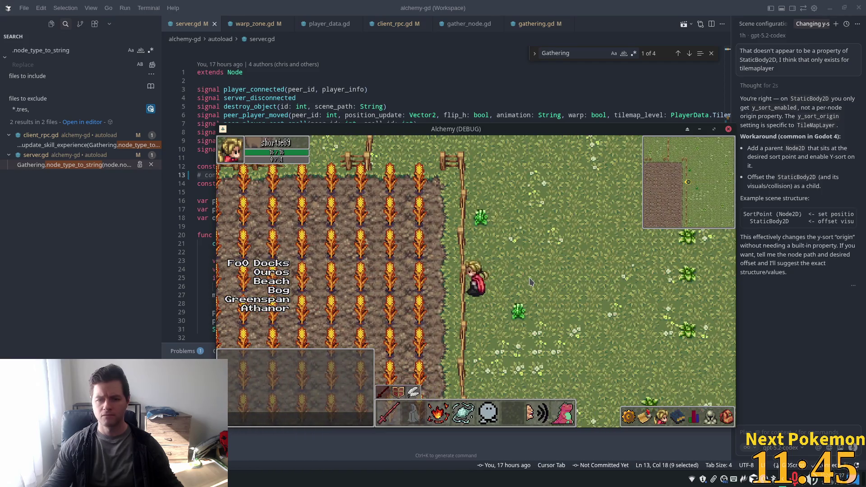
{"action": "key", "text": "Up"}
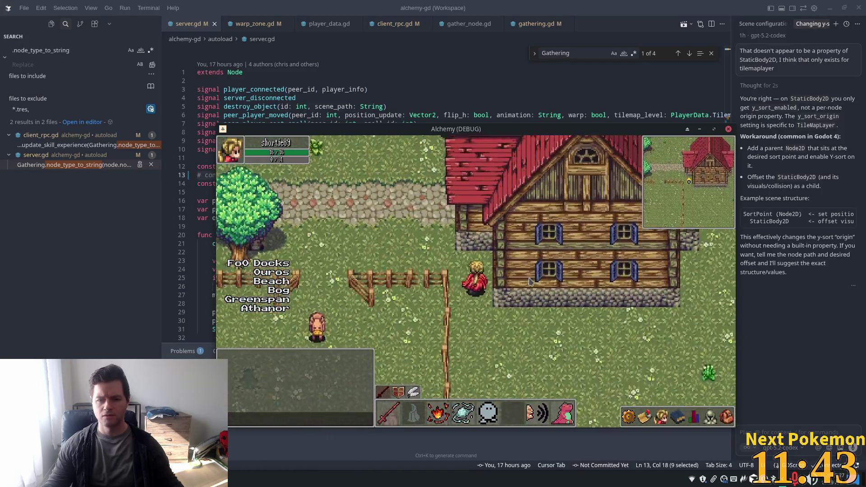
{"action": "key", "text": "Left"}
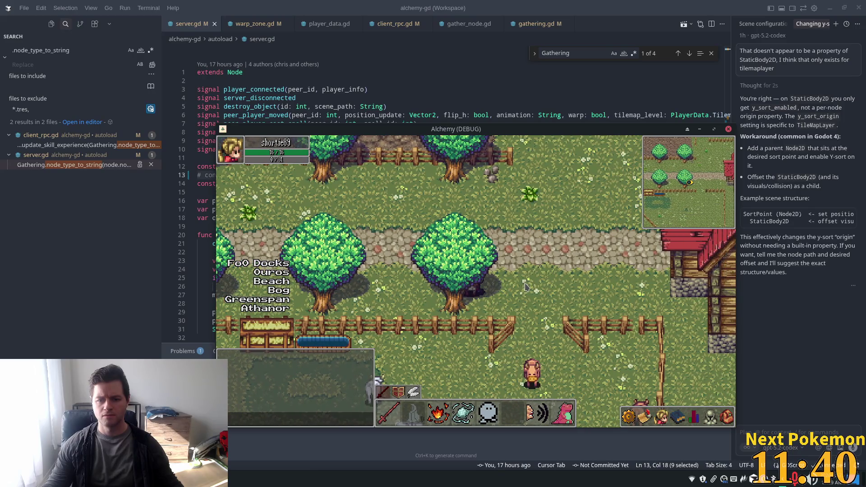
{"action": "key", "text": "Down"}
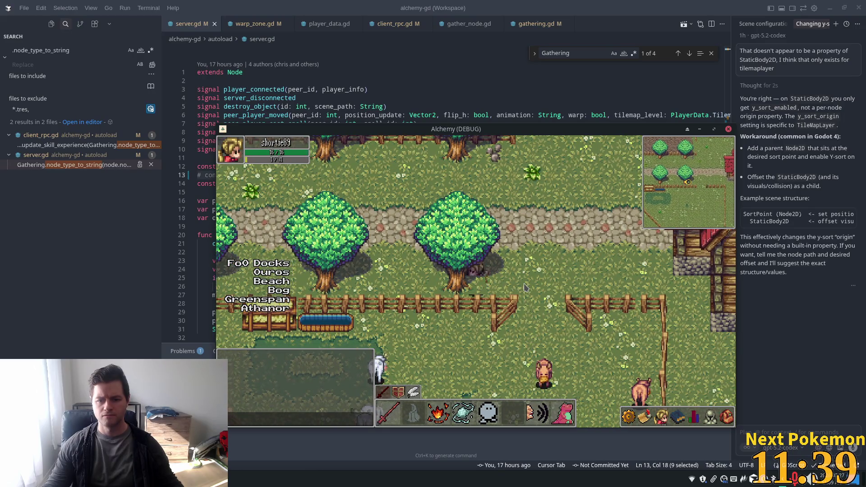
{"action": "key", "text": "Left"}
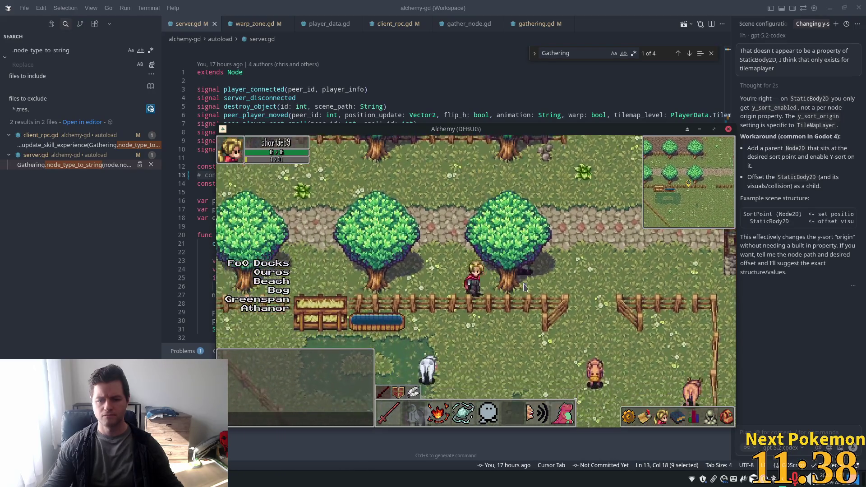
{"action": "key", "text": "Left"}
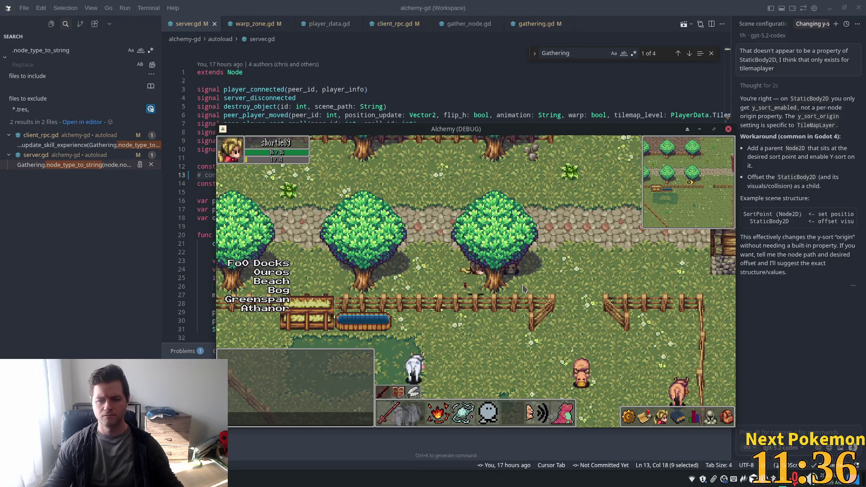
{"action": "key", "text": "Up"}
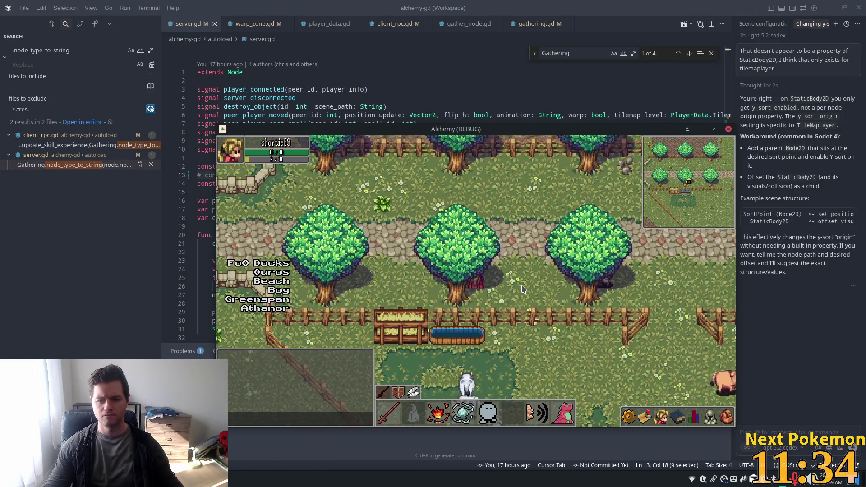
{"action": "key", "text": "Left"}
{"action": "key", "text": "Up"}
{"action": "key", "text": "Left"}
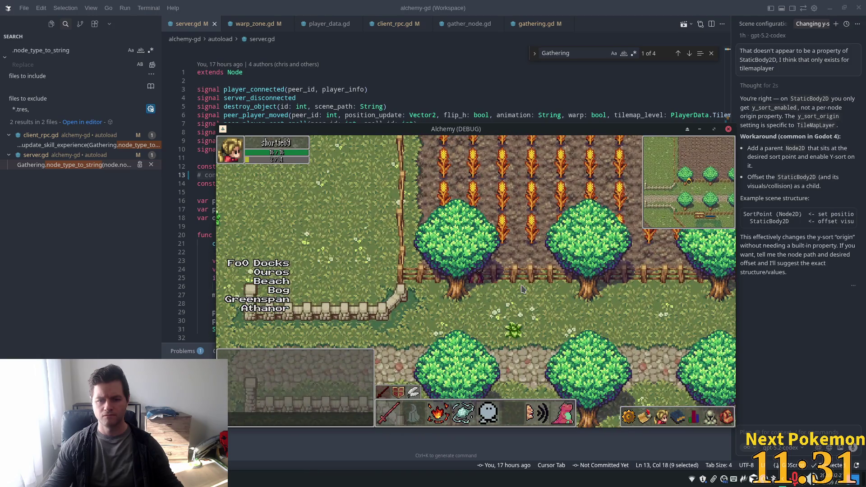
{"action": "key", "text": "Down"}
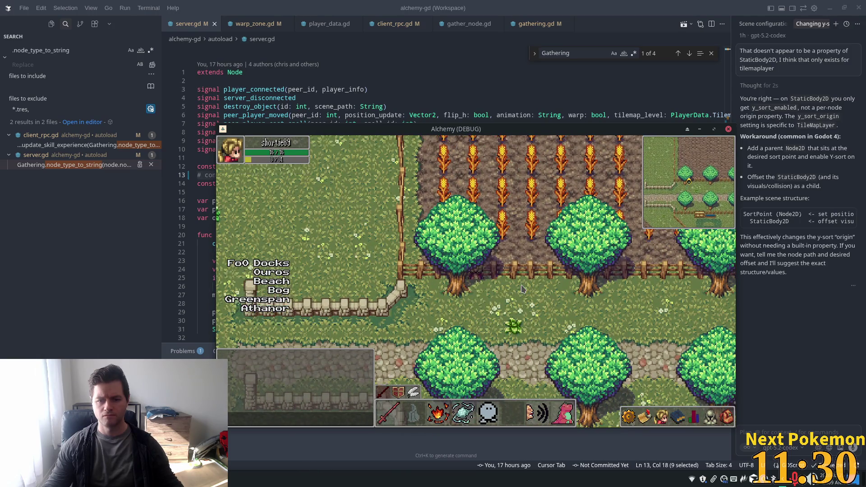
{"action": "key", "text": "Down"}
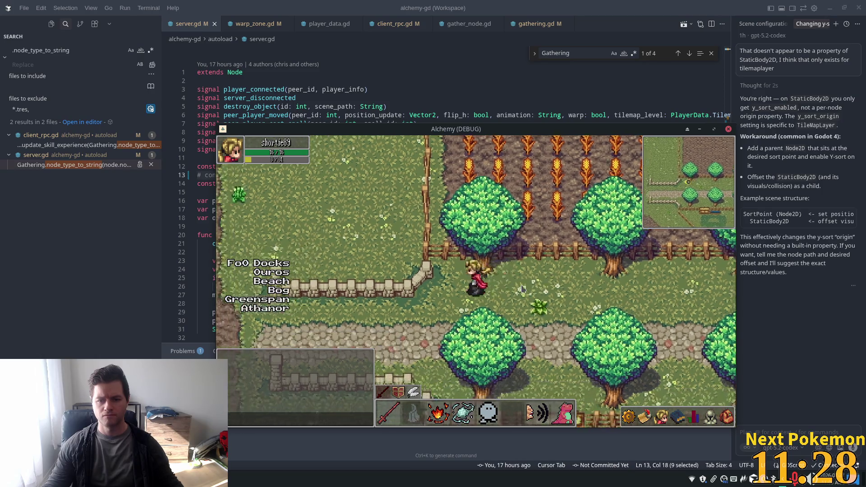
{"action": "key", "text": "Left"}
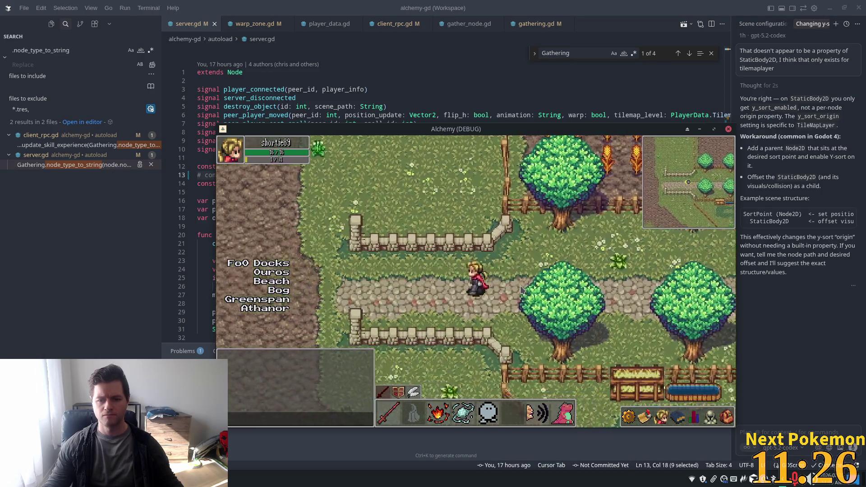
{"action": "key", "text": "Left"}
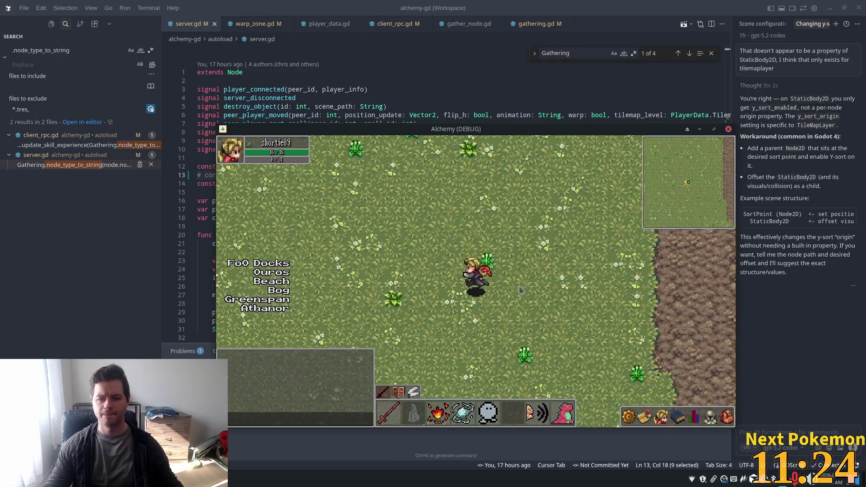
Step: Walk into the red-roofed wooden house, move around inside, and leave through its door
{"action": "key", "text": "Down"}
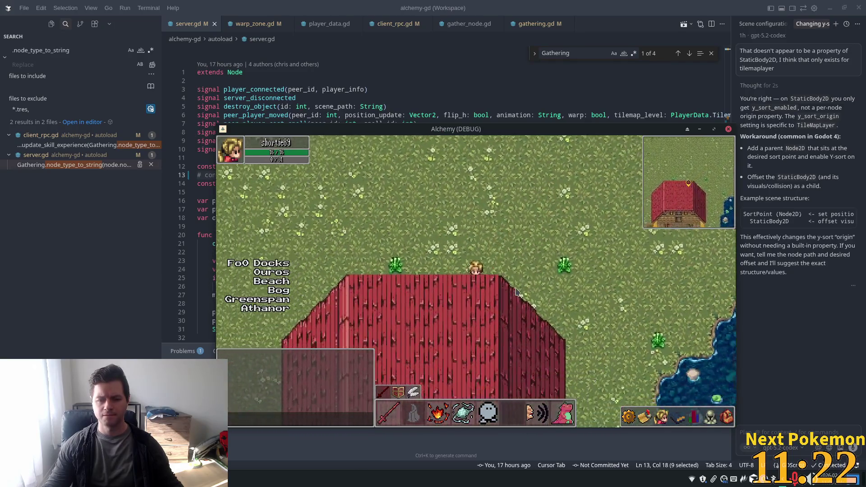
{"action": "key", "text": "Down"}
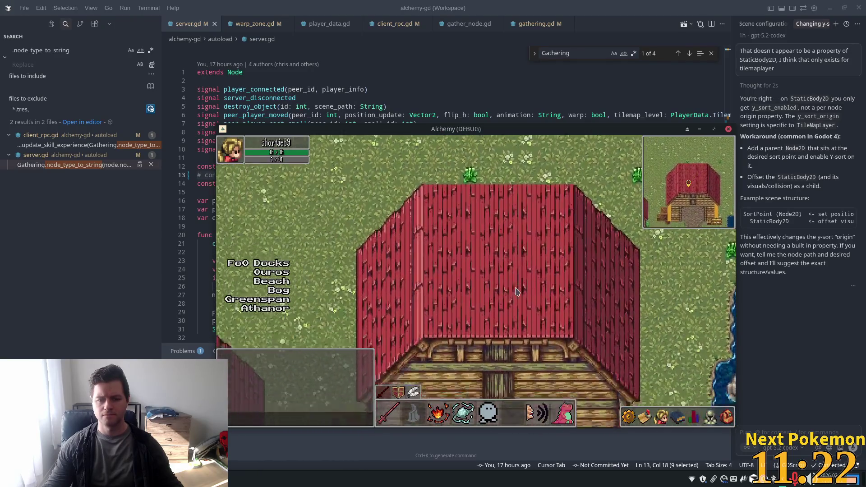
{"action": "key", "text": "Up"}
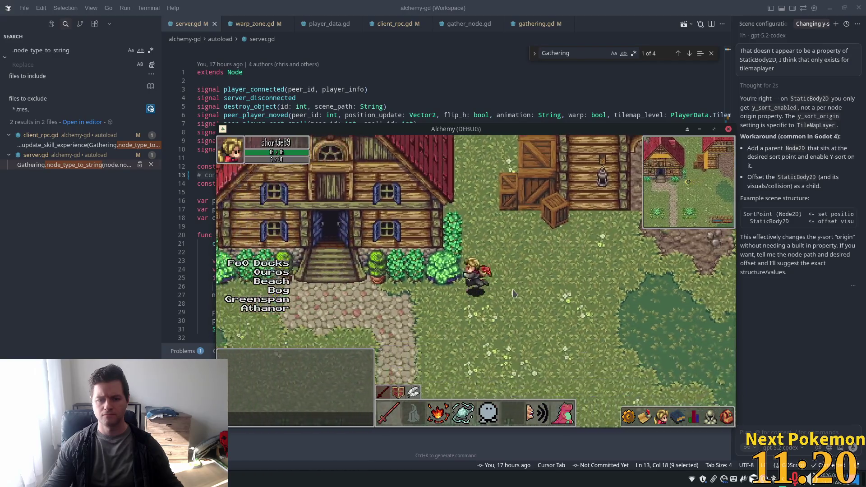
{"action": "key", "text": "Left"}
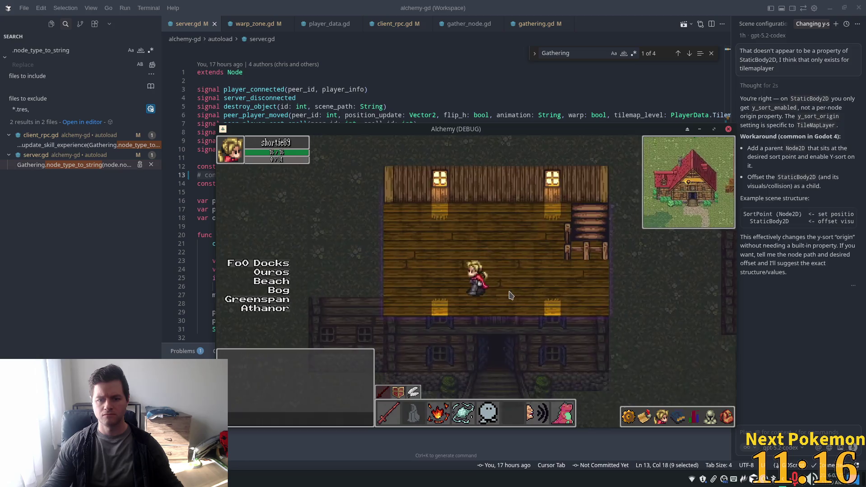
{"action": "key", "text": "Down"}
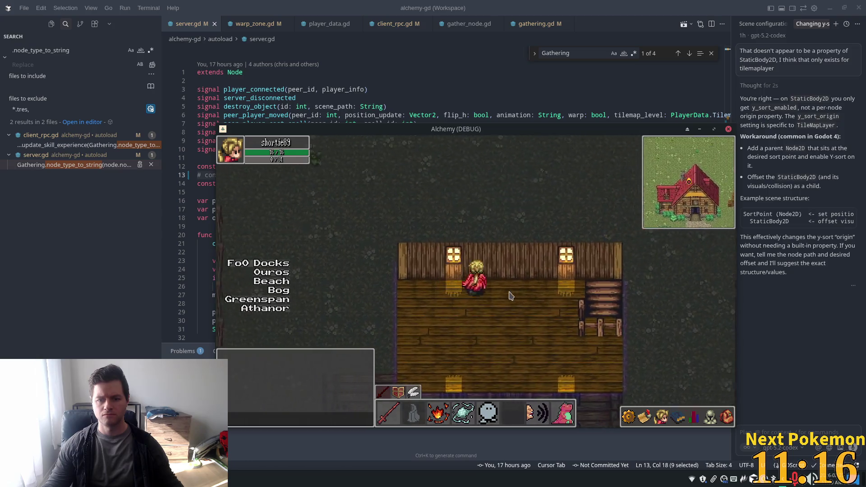
{"action": "key", "text": "Up"}
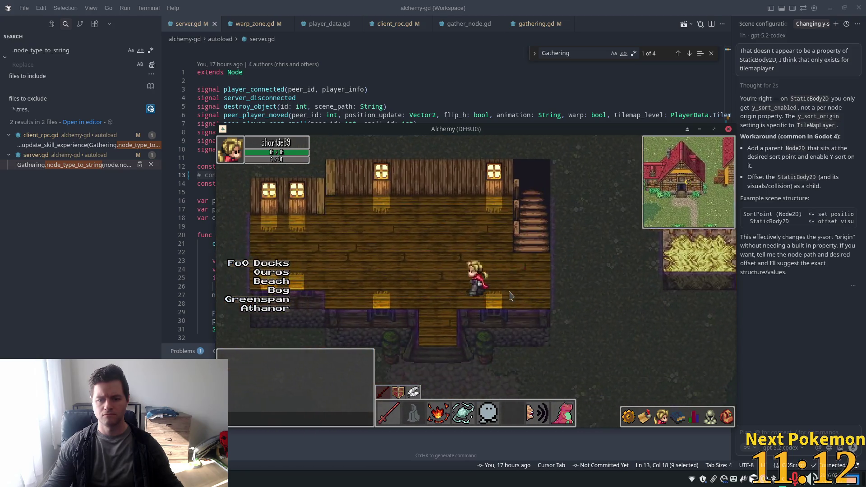
{"action": "key", "text": "Down"}
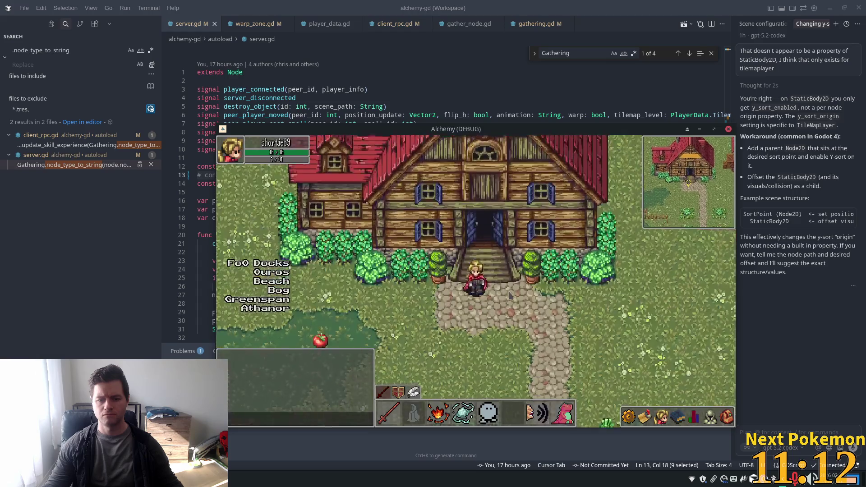
Step: Walk down past the farm through the gate into the fenced chicken pen
{"action": "key", "text": "Left"}
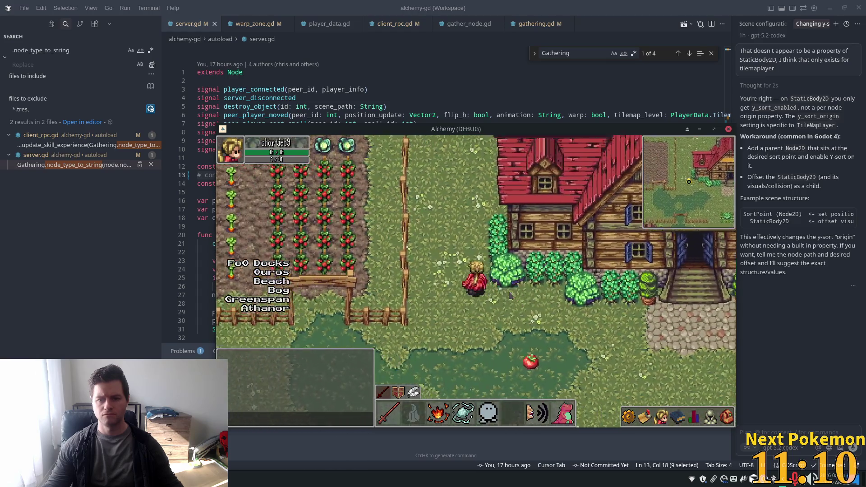
{"action": "key", "text": "Left"}
{"action": "key", "text": "Up"}
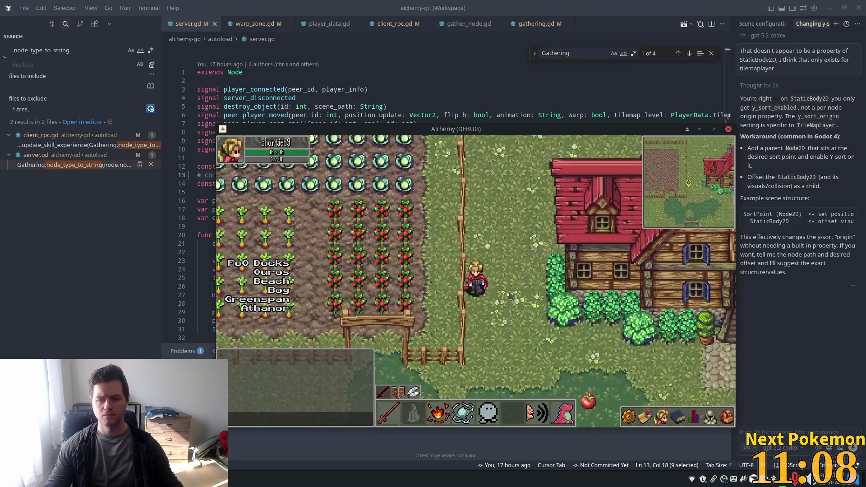
{"action": "key", "text": "Down"}
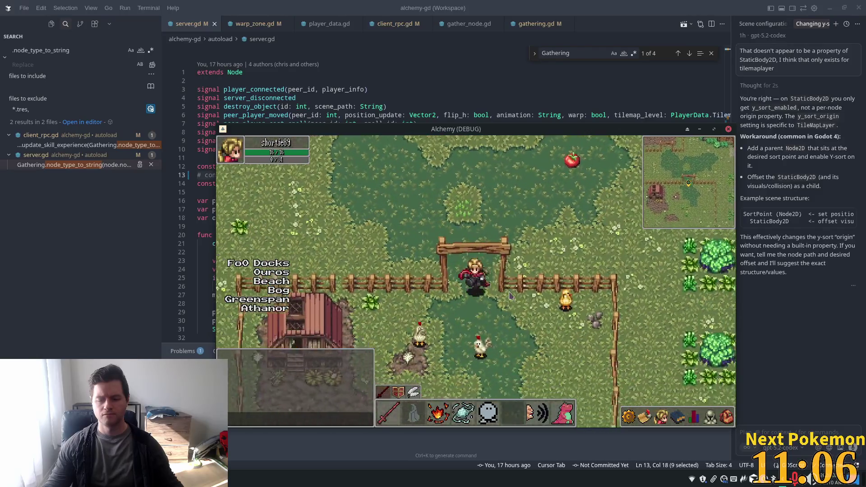
{"action": "key", "text": "Down"}
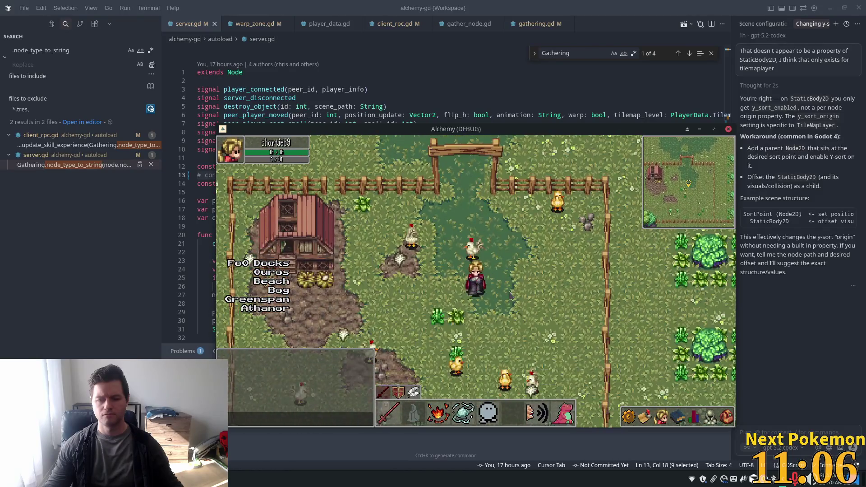
{"action": "key", "text": "Up"}
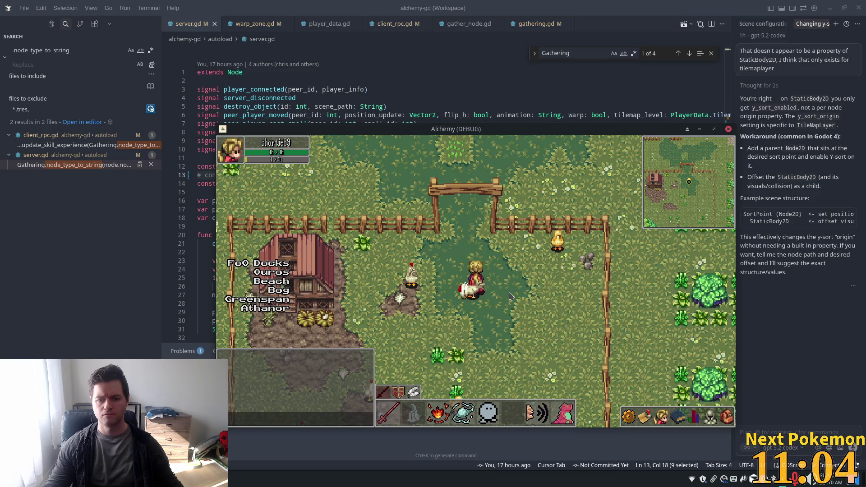
{"action": "key", "text": "Up"}
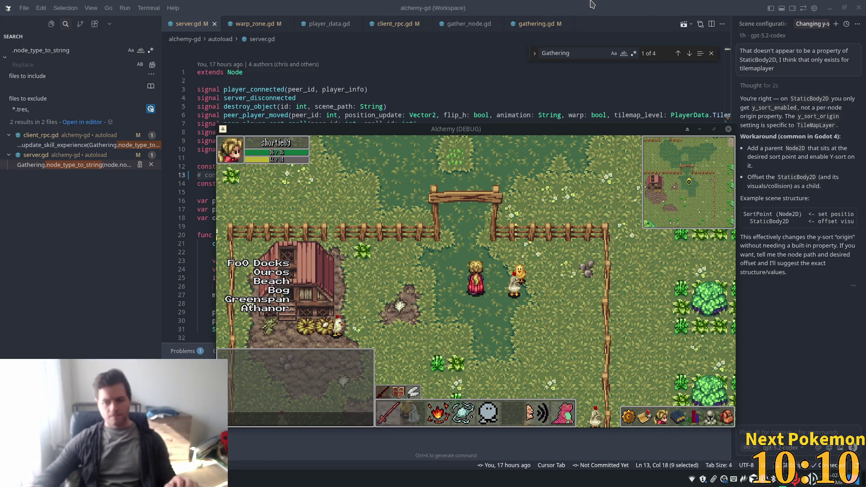
Step: Walk the player north out of the pen, then east to the big house entrance near the tomato
{"action": "key", "text": "Up"}
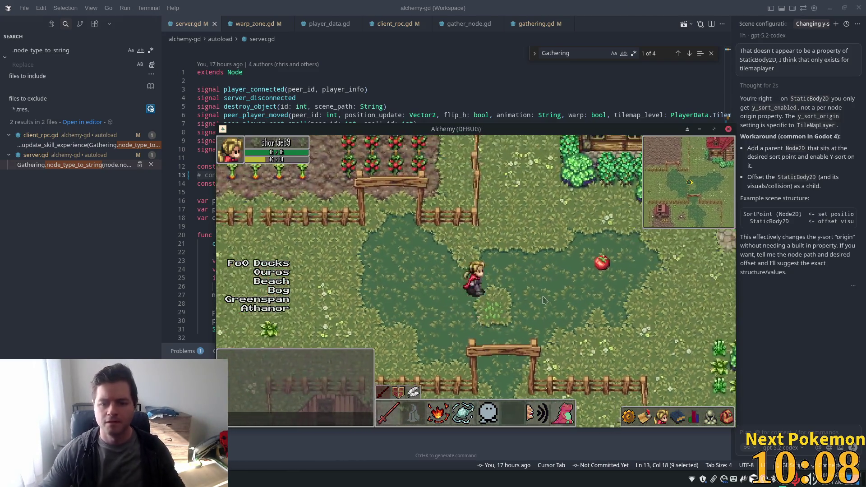
{"action": "key", "text": "Left"}
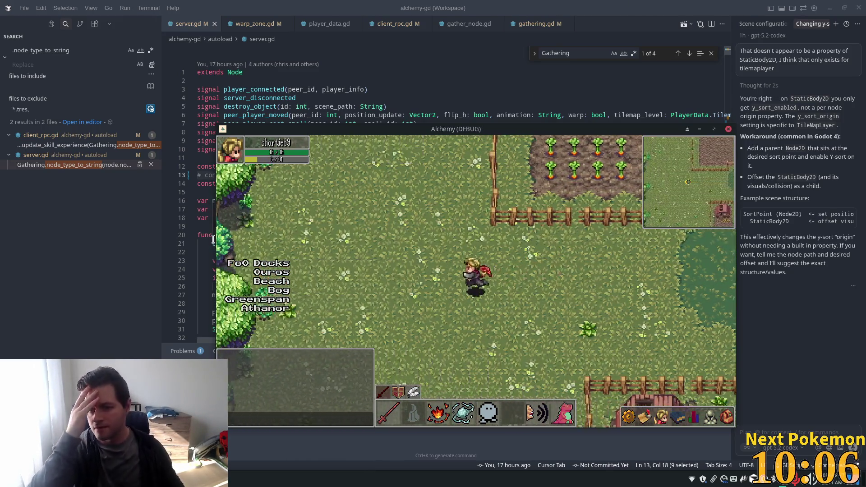
{"action": "key", "text": "Right"}
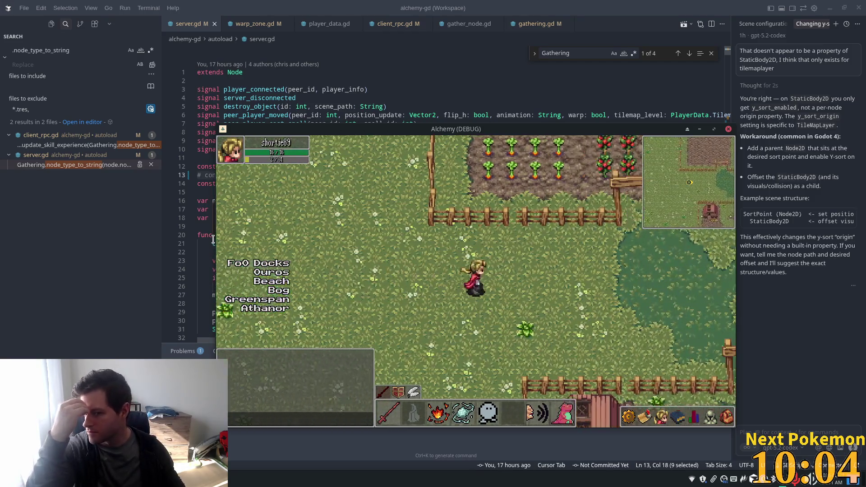
{"action": "key", "text": "Right"}
{"action": "key", "text": "Up"}
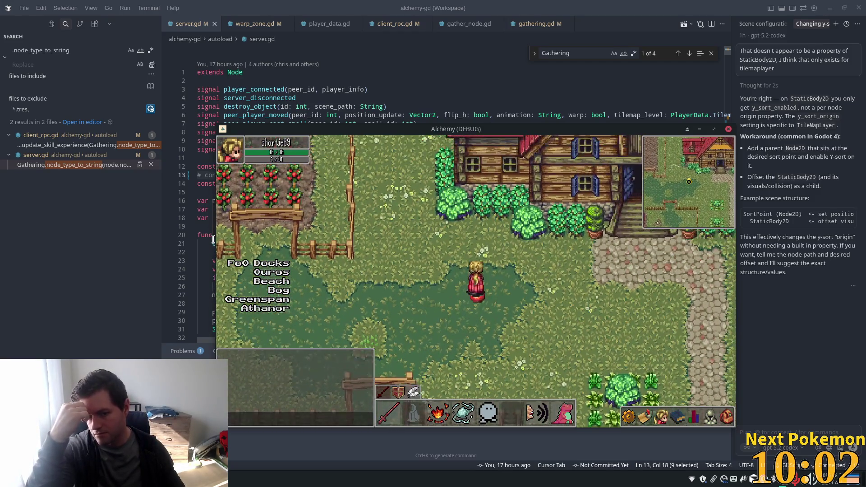
{"action": "key", "text": "Right"}
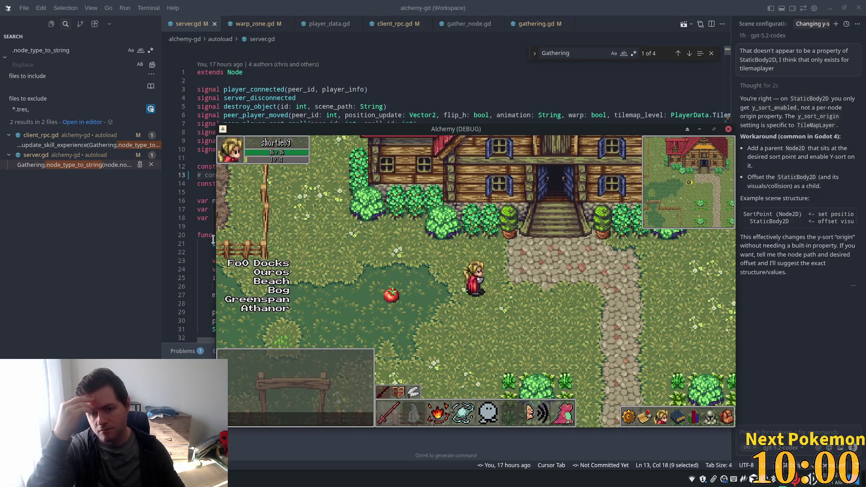
{"action": "key", "text": "alt+Tab"}
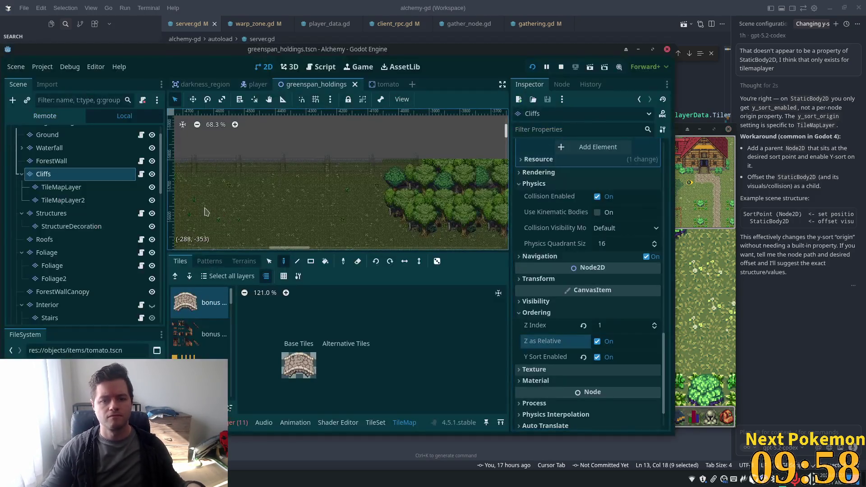
Step: Zoom and pan the 2D viewport to the farm plots and select the Tomato node
{"action": "scroll", "coordinate": [290, 199], "scroll_direction": "down", "scroll_amount": 5}
{"action": "left_click_drag", "start_coordinate": [390, 85], "coordinate": [346, 180]}
{"action": "scroll", "coordinate": [347, 181], "scroll_direction": "up", "scroll_amount": 1}
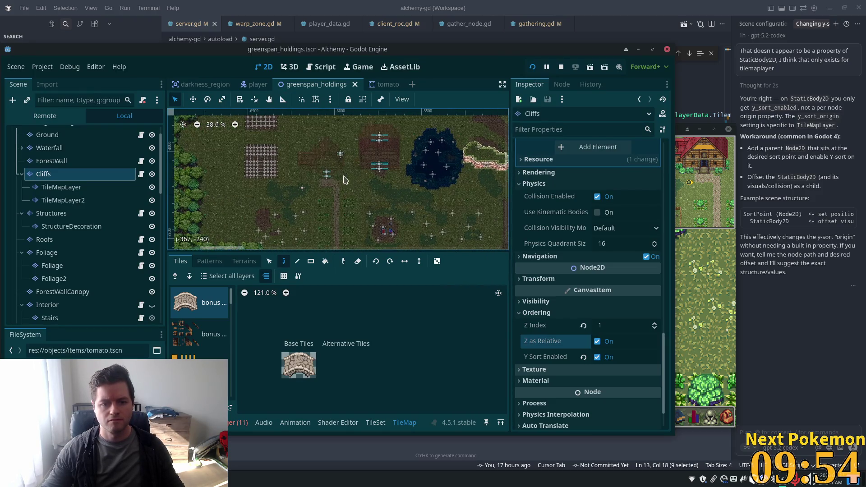
{"action": "scroll", "coordinate": [346, 180], "scroll_direction": "up", "scroll_amount": 6}
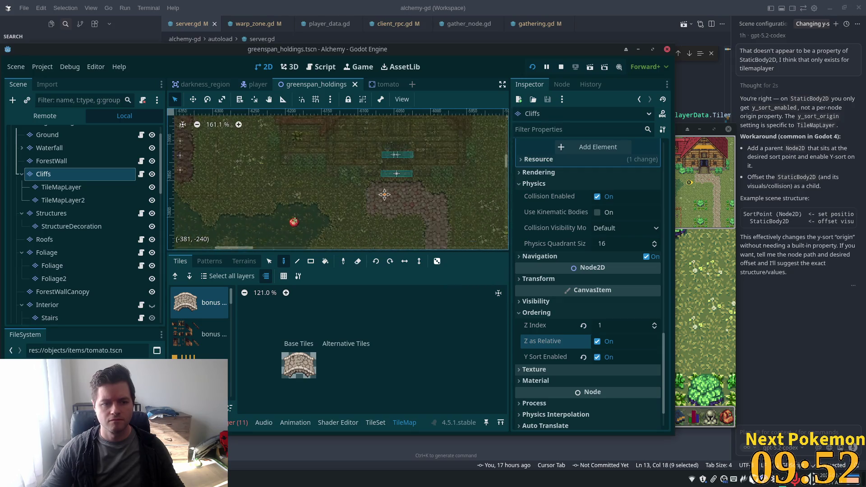
{"action": "scroll", "coordinate": [248, 160], "scroll_direction": "up", "scroll_amount": 3}
{"action": "scroll", "coordinate": [154, 194], "scroll_direction": "down", "scroll_amount": 5}
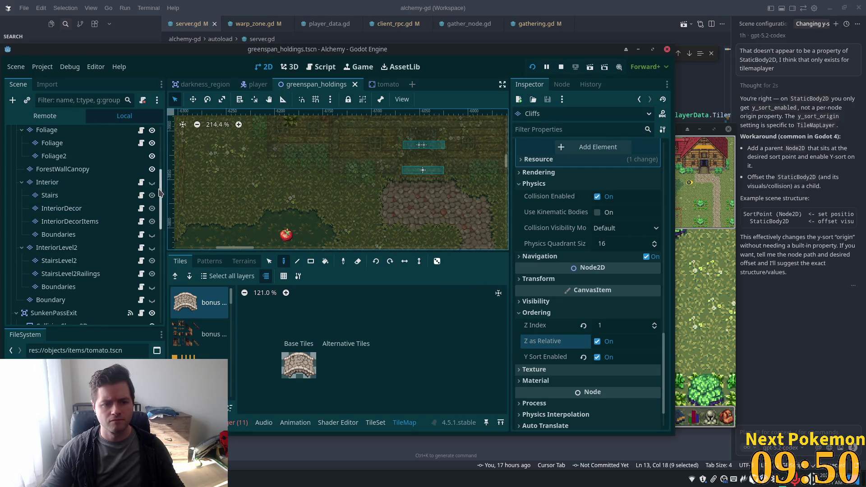
{"action": "left_click_drag", "start_coordinate": [159, 193], "coordinate": [149, 347]}
{"action": "left_click", "coordinate": [58, 316]}
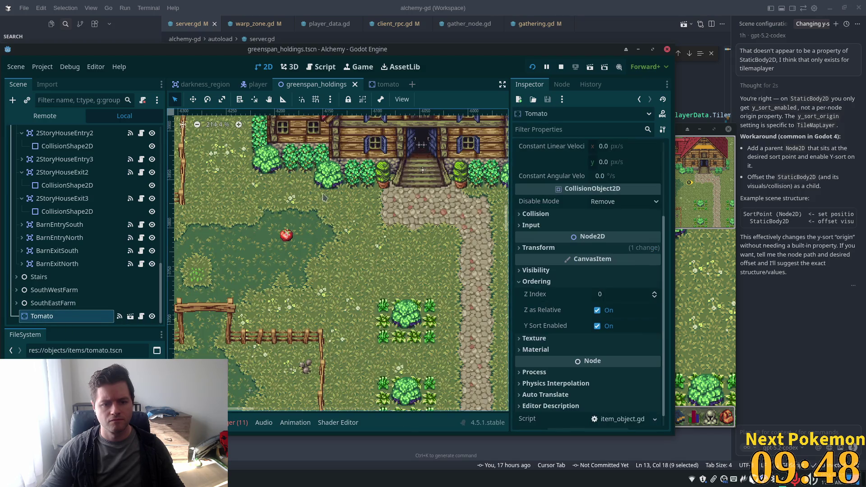
Step: Drag the Tomato onto the big house's front door and frame the whole house
{"action": "left_click", "coordinate": [193, 100]}
{"action": "mouse_move", "coordinate": [324, 223]}
{"action": "left_mouse_down"}
{"action": "mouse_move", "coordinate": [469, 134]}
{"action": "mouse_move", "coordinate": [455, 137]}
{"action": "left_mouse_up"}
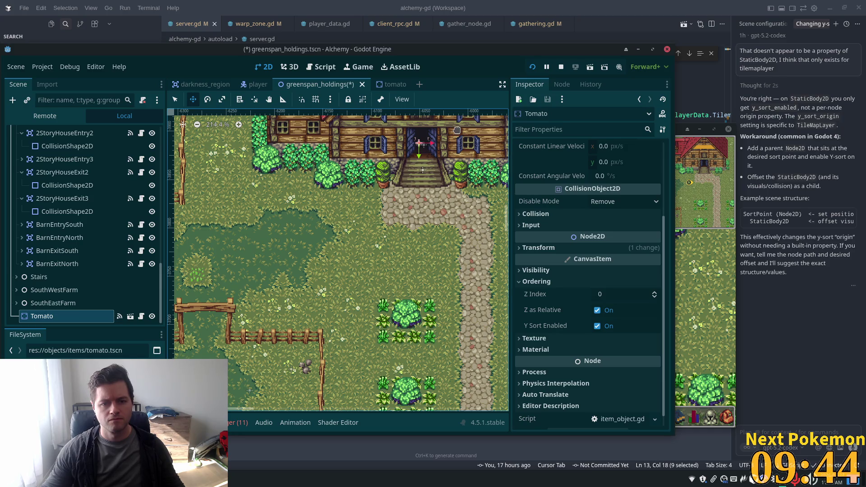
{"action": "scroll", "coordinate": [356, 253], "scroll_direction": "down", "scroll_amount": 3}
{"action": "left_click_drag", "start_coordinate": [365, 201], "coordinate": [343, 286]}
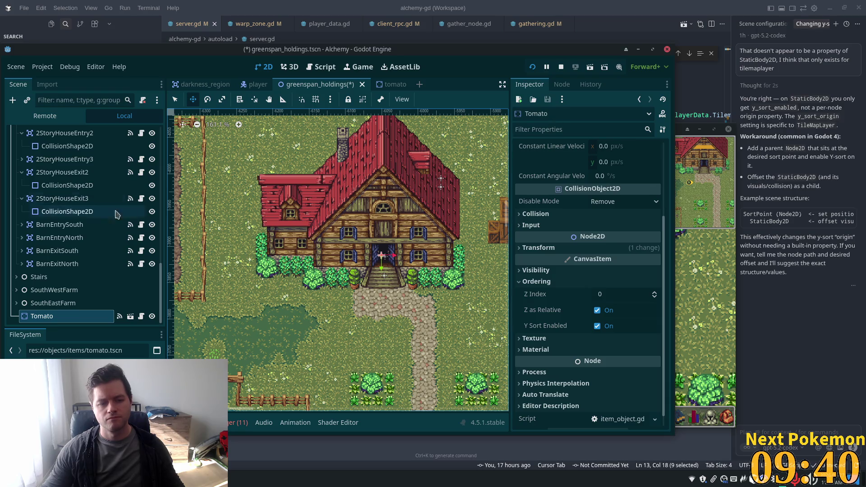
{"action": "scroll", "coordinate": [118, 180], "scroll_direction": "up", "scroll_amount": 10}
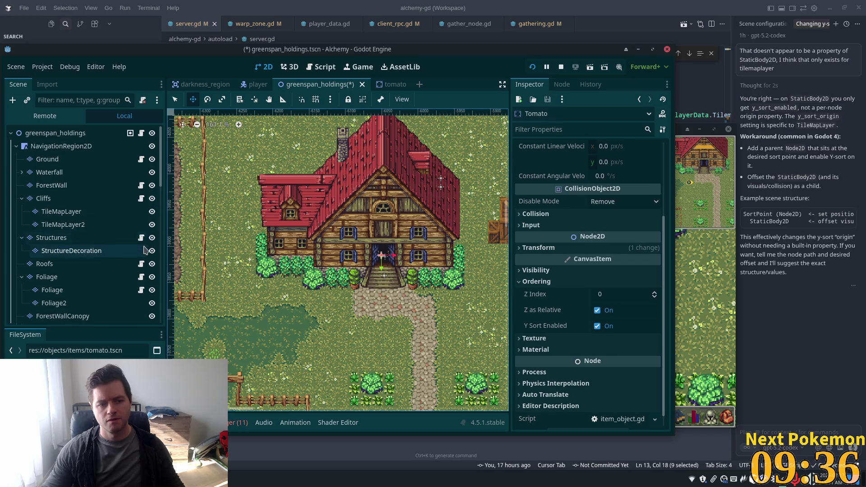
{"action": "left_click", "coordinate": [152, 264]}
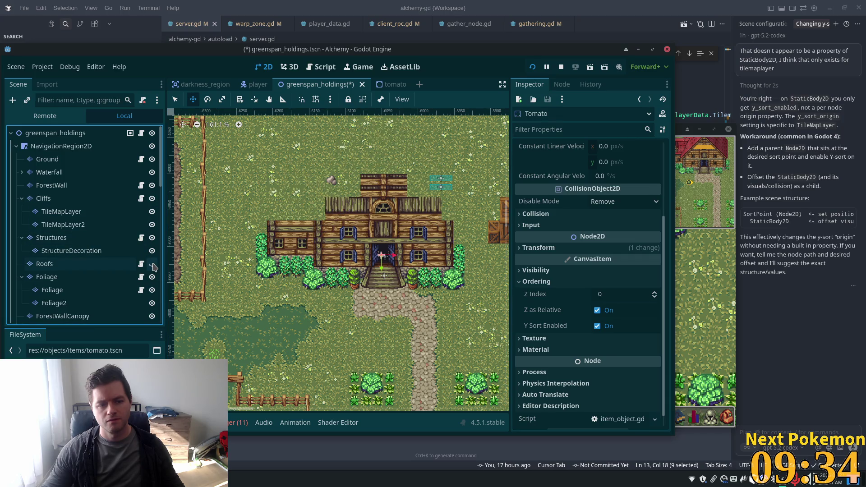
{"action": "left_click", "coordinate": [152, 237]}
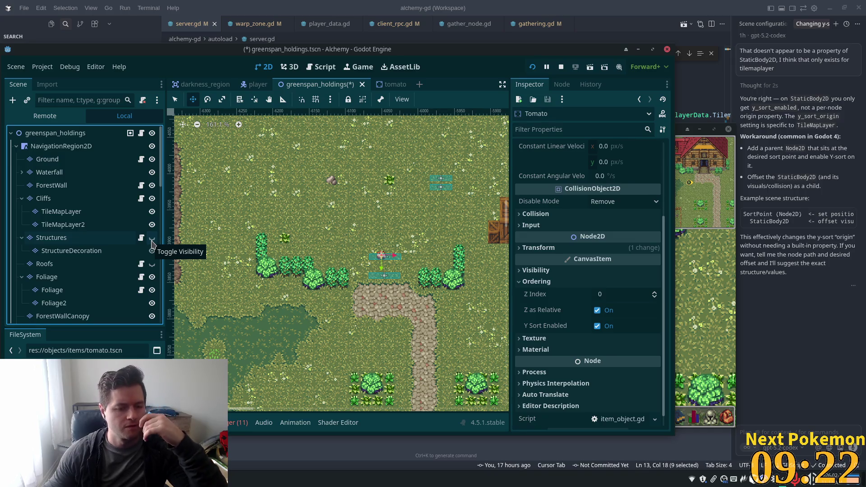
{"action": "left_click", "coordinate": [152, 241]}
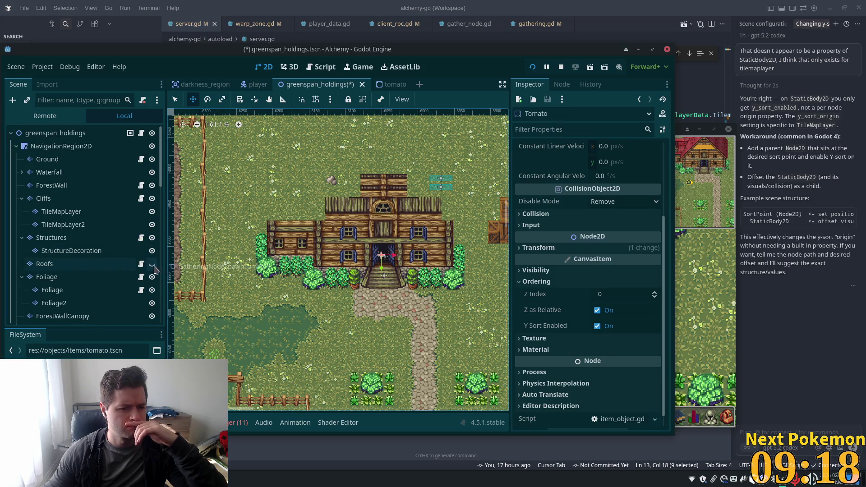
{"action": "left_click", "coordinate": [152, 263]}
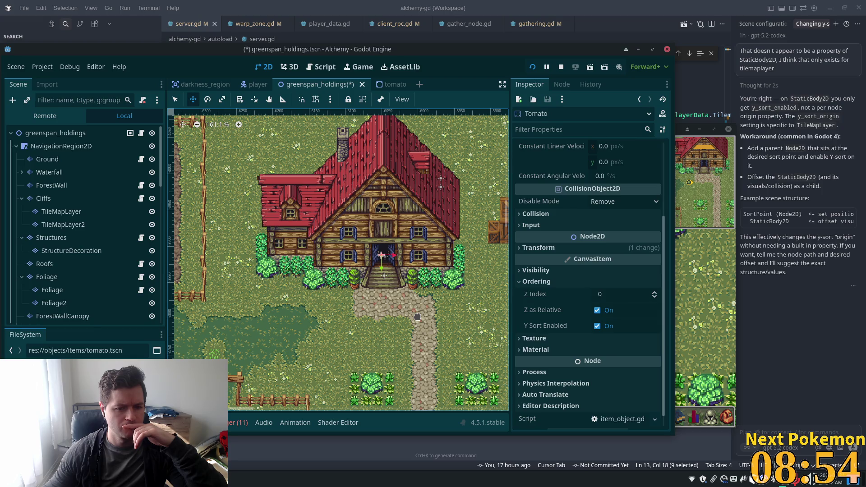
Step: Survey the farm map, zoom back in on the house, and save greenspan_holdings with Ctrl+S
{"action": "scroll", "coordinate": [348, 289], "scroll_direction": "down", "scroll_amount": 10}
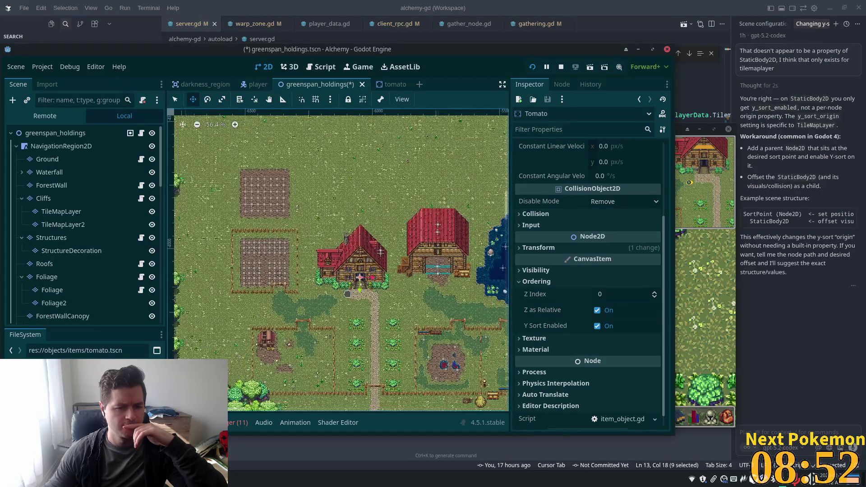
{"action": "scroll", "coordinate": [348, 294], "scroll_direction": "down", "scroll_amount": 4}
{"action": "scroll", "coordinate": [389, 260], "scroll_direction": "down", "scroll_amount": 3}
{"action": "mouse_move", "coordinate": [437, 194]}
{"action": "left_mouse_down"}
{"action": "mouse_move", "coordinate": [404, 295]}
{"action": "mouse_move", "coordinate": [345, 295]}
{"action": "mouse_move", "coordinate": [235, 243]}
{"action": "mouse_move", "coordinate": [360, 274]}
{"action": "mouse_move", "coordinate": [324, 203]}
{"action": "left_mouse_up"}
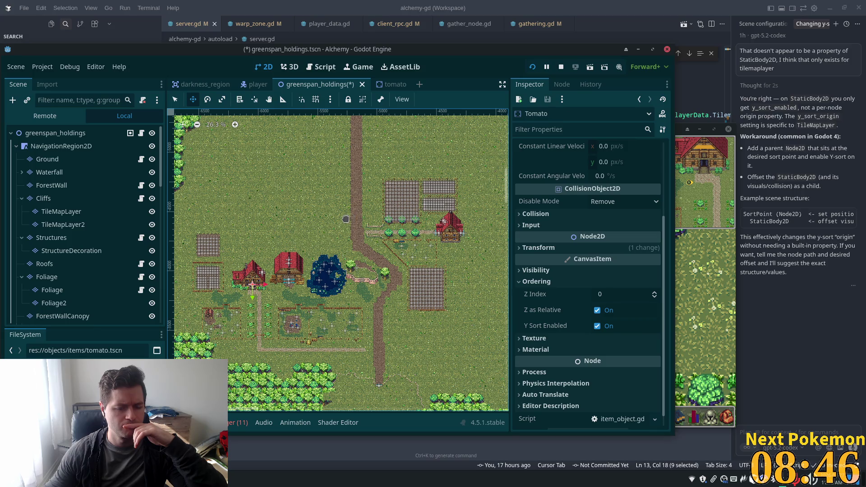
{"action": "scroll", "coordinate": [197, 256], "scroll_direction": "up", "scroll_amount": 7}
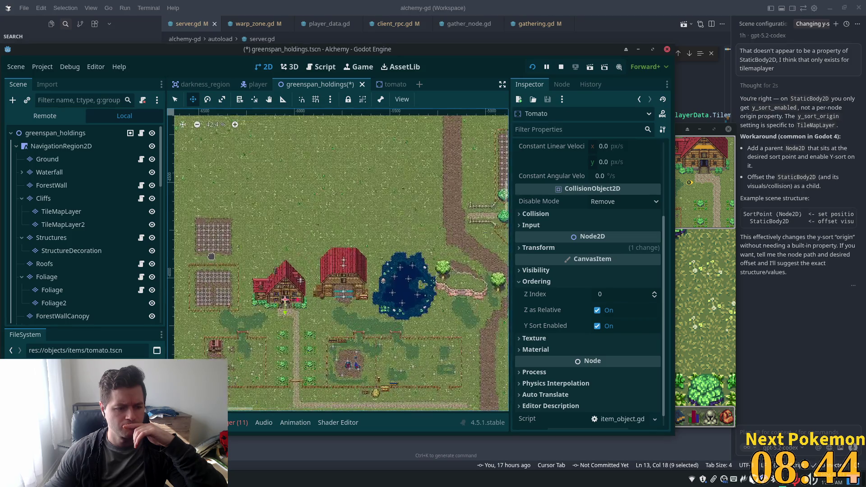
{"action": "scroll", "coordinate": [311, 295], "scroll_direction": "up", "scroll_amount": 4}
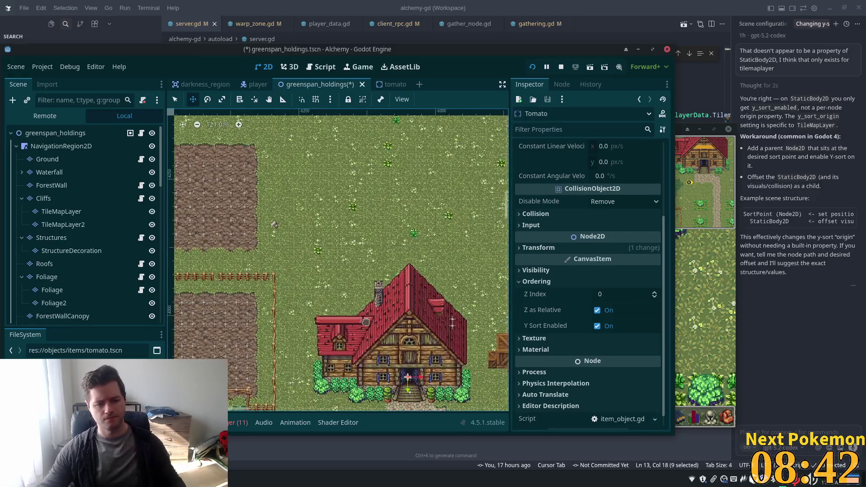
{"action": "scroll", "coordinate": [342, 264], "scroll_direction": "up", "scroll_amount": 2}
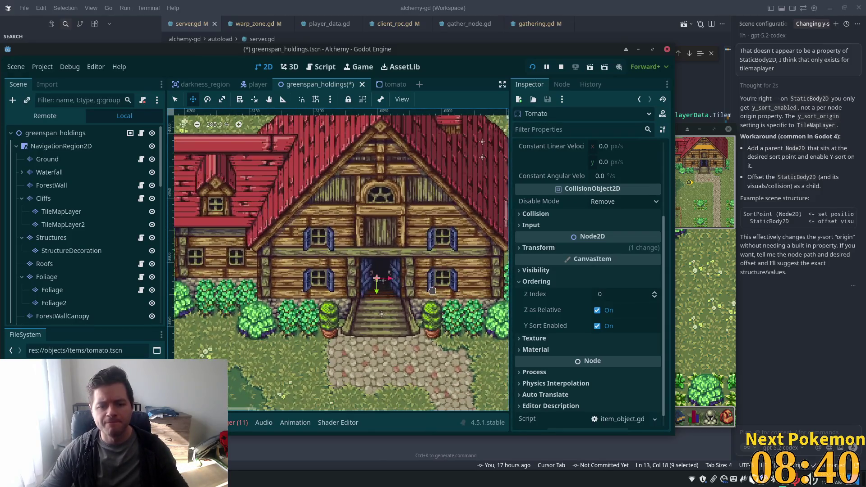
{"action": "key", "text": "ctrl+s"}
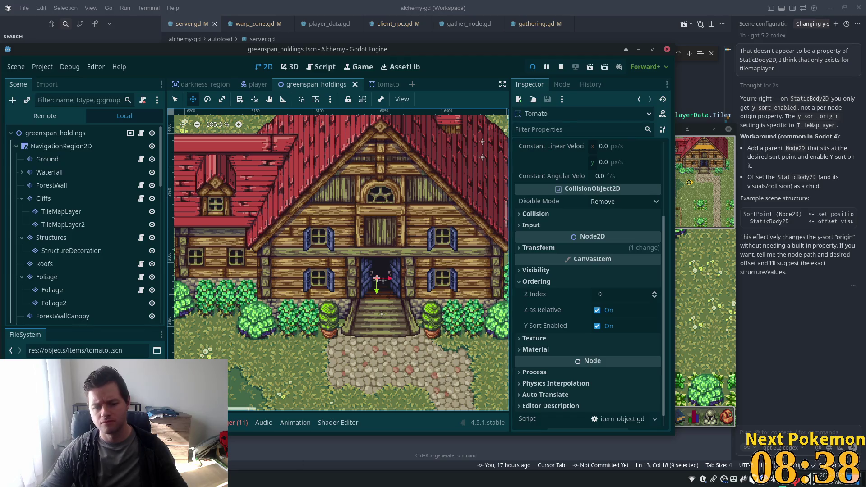
Step: Walk the player through the house door and up and down the front steps to check sorting
{"action": "left_click", "coordinate": [278, 409]}
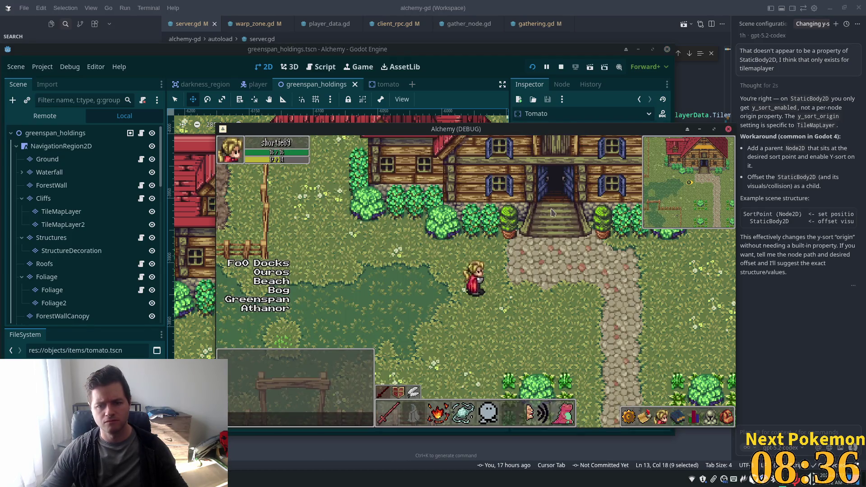
{"action": "left_click", "coordinate": [545, 212]}
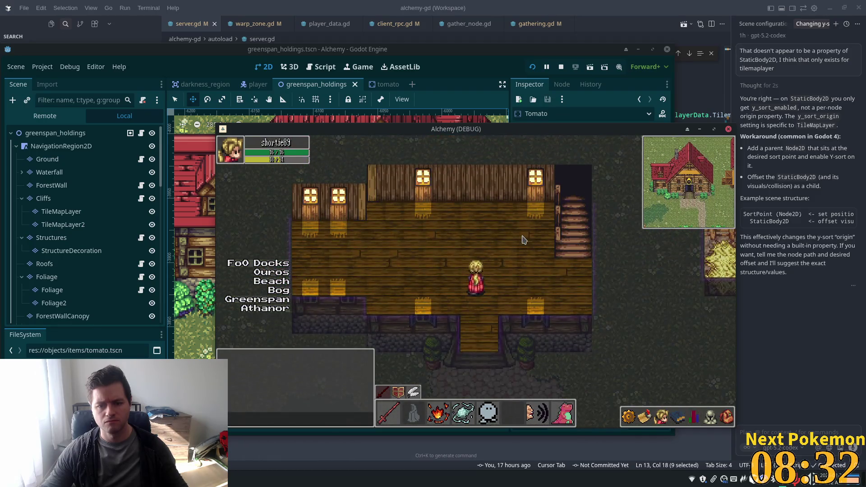
{"action": "left_click", "coordinate": [524, 245]}
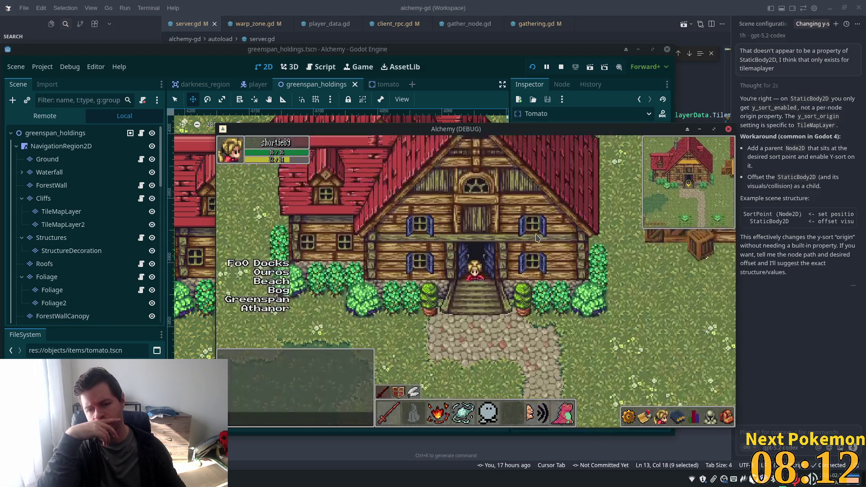
{"action": "key", "text": "Down"}
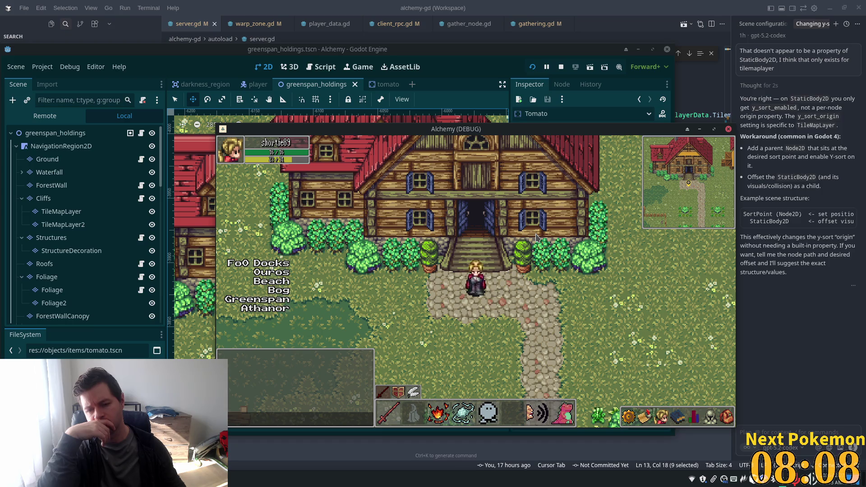
{"action": "key", "text": "Up"}
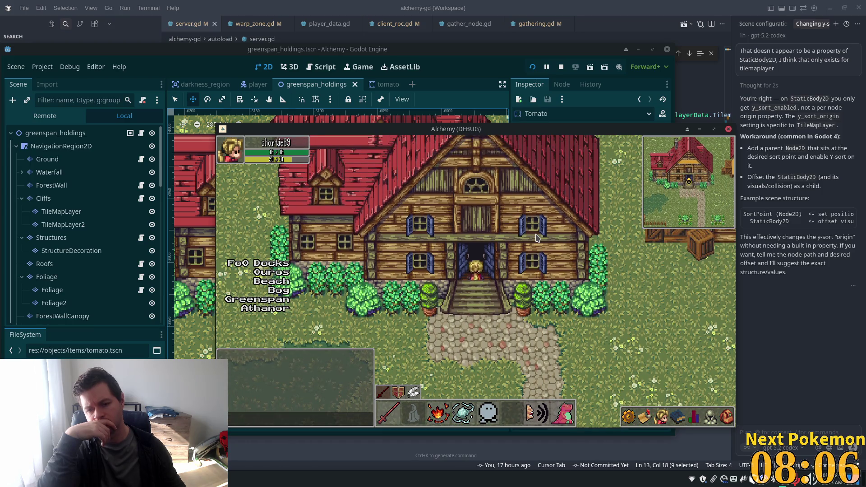
{"action": "key", "text": "Down"}
{"action": "key", "text": "Down"}
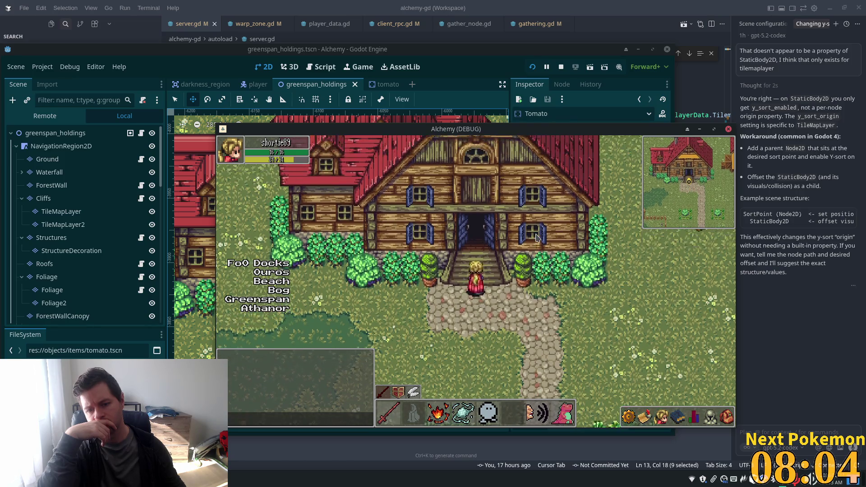
{"action": "key", "text": "Up"}
{"action": "key", "text": "Down"}
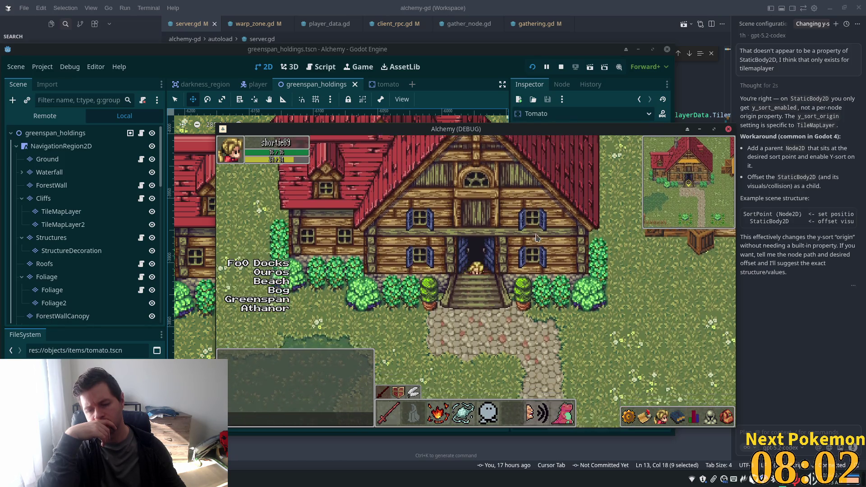
{"action": "key", "text": "Down"}
Step: Walk left through the cabbage and tomato fields and under a tree canopy to check overlap
{"action": "key", "text": "Left"}
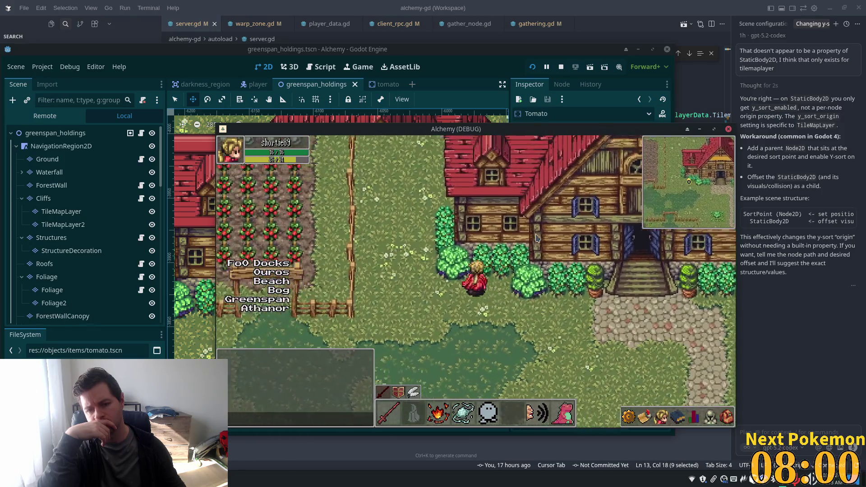
{"action": "key", "text": "Left"}
{"action": "key", "text": "Left"}
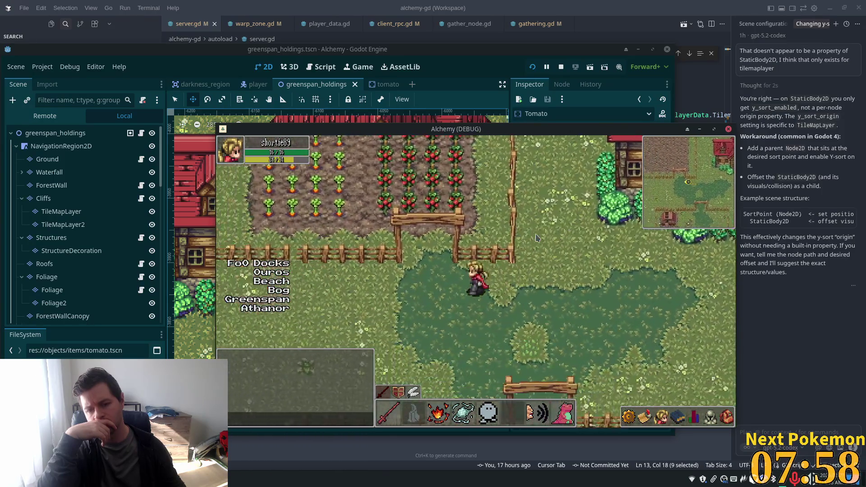
{"action": "key", "text": "Up"}
{"action": "key", "text": "Up"}
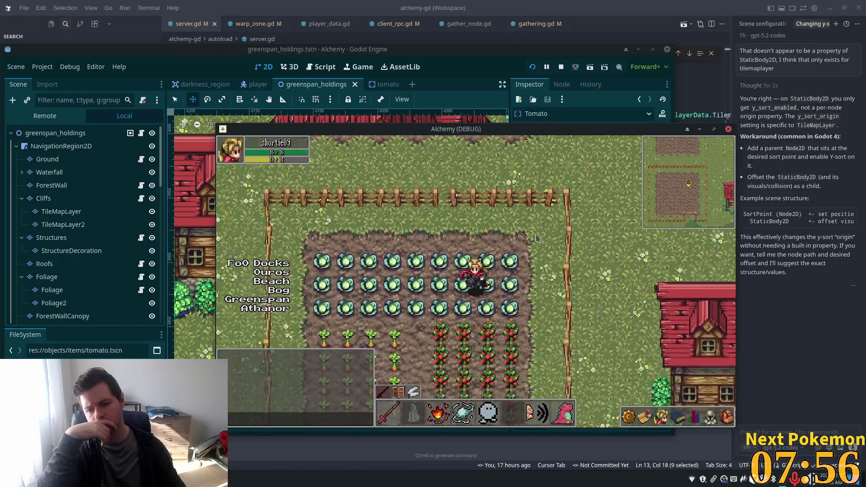
{"action": "key", "text": "Down"}
{"action": "key", "text": "Left"}
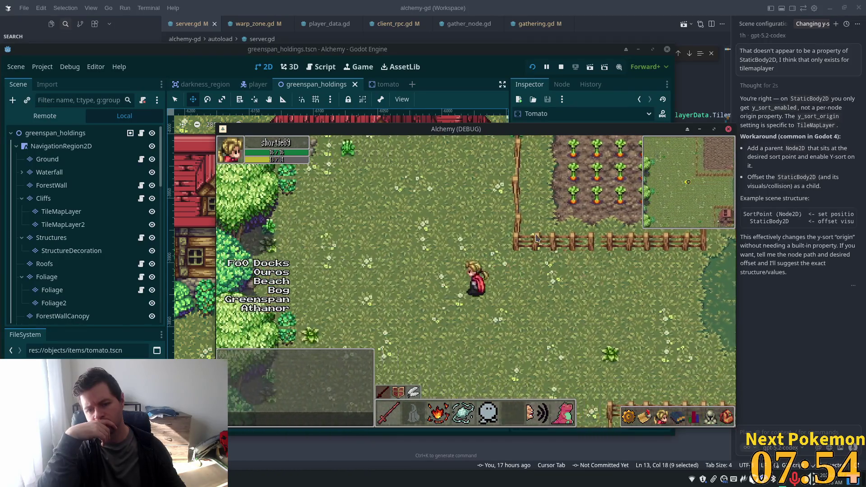
{"action": "key", "text": "Left"}
{"action": "key", "text": "Up"}
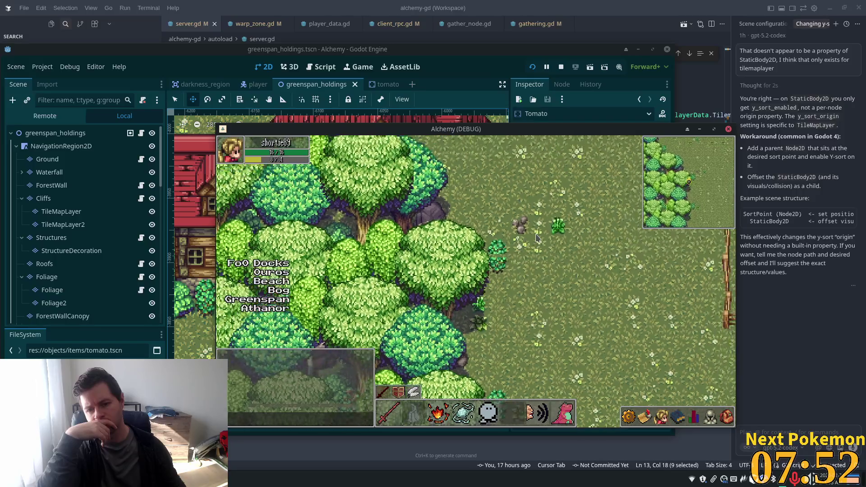
{"action": "key", "text": "Right"}
{"action": "key", "text": "Right"}
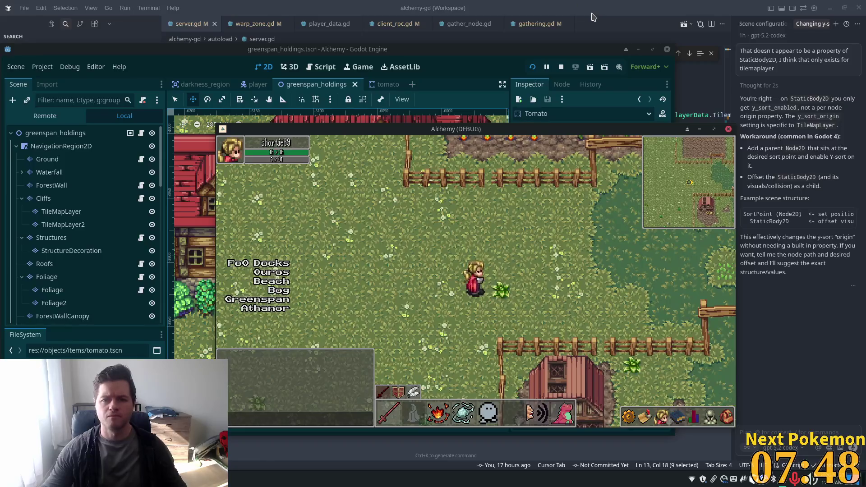
{"action": "left_click", "coordinate": [678, 53]}
{"action": "key", "text": "alt+Tab"}
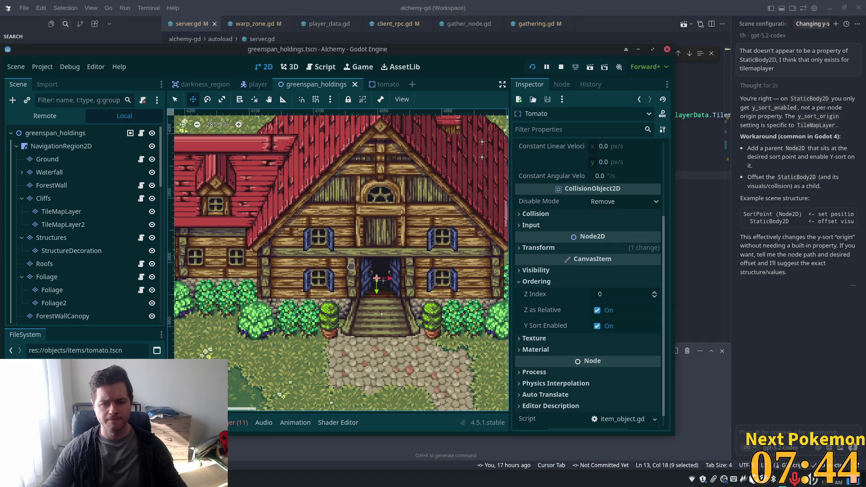
Step: Select the Ground tile layer, review its settings, and bring up the TileSet panel
{"action": "scroll", "coordinate": [351, 267], "scroll_direction": "down", "scroll_amount": 6}
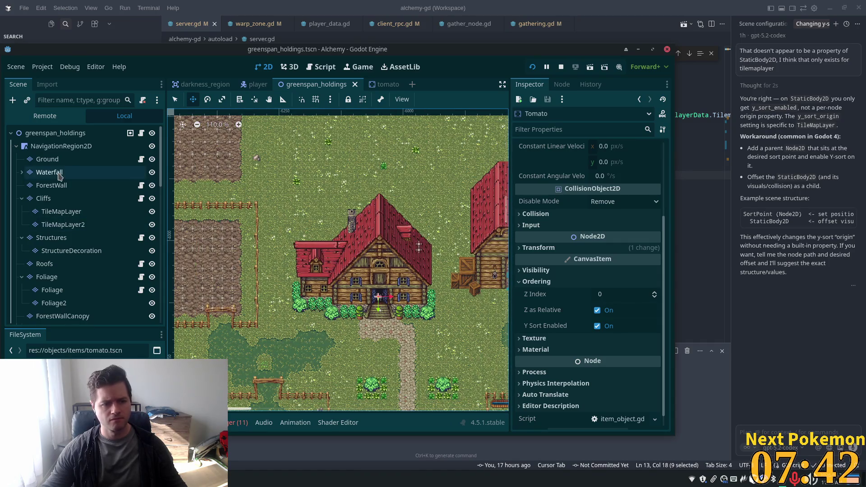
{"action": "left_click", "coordinate": [58, 159]}
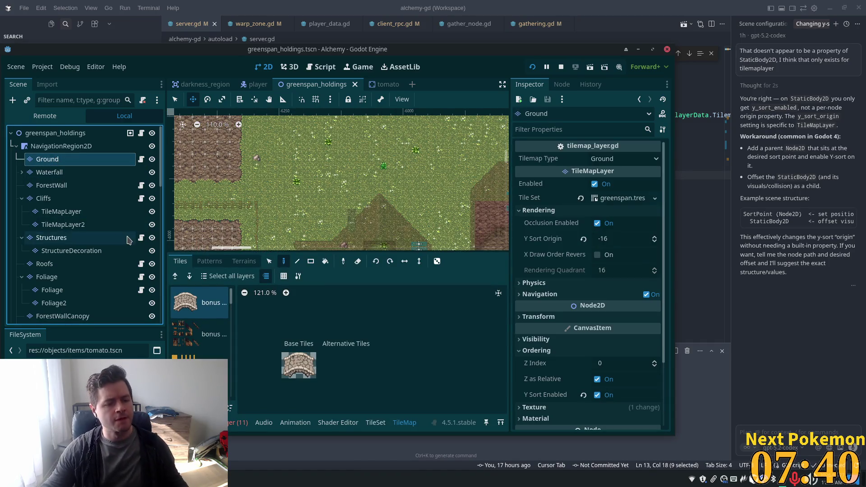
{"action": "scroll", "coordinate": [86, 248], "scroll_direction": "down", "scroll_amount": 10}
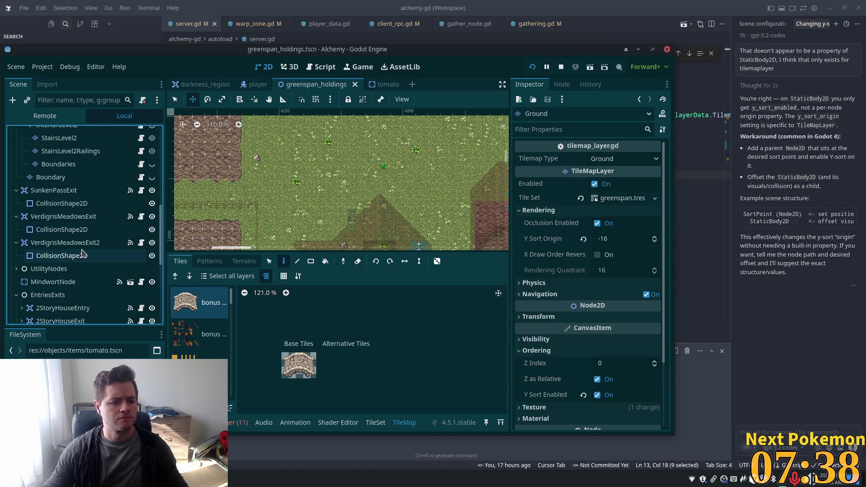
{"action": "left_click", "coordinate": [375, 422]}
Step: Maximize the editor window and pan the canvas to reveal the map's top boundary
{"action": "double_click", "coordinate": [441, 55]}
{"action": "scroll", "coordinate": [487, 205], "scroll_direction": "down", "scroll_amount": 4}
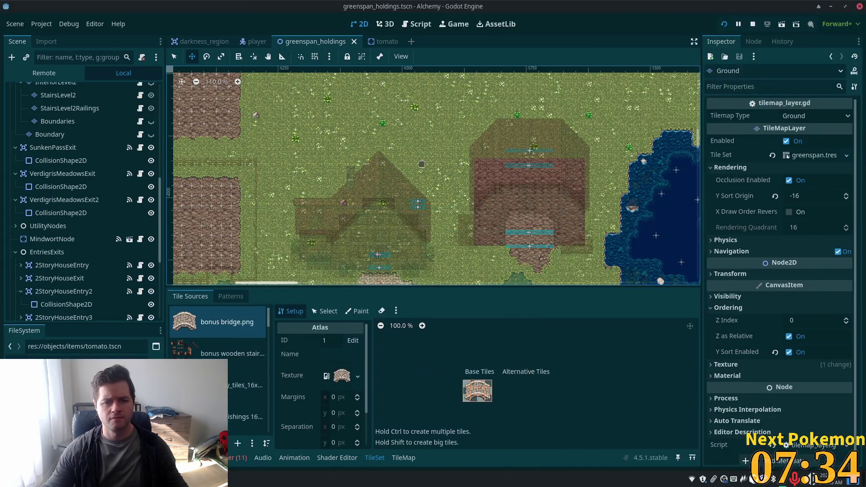
{"action": "scroll", "coordinate": [487, 205], "scroll_direction": "down", "scroll_amount": 2}
{"action": "scroll", "coordinate": [487, 206], "scroll_direction": "right", "scroll_amount": 10}
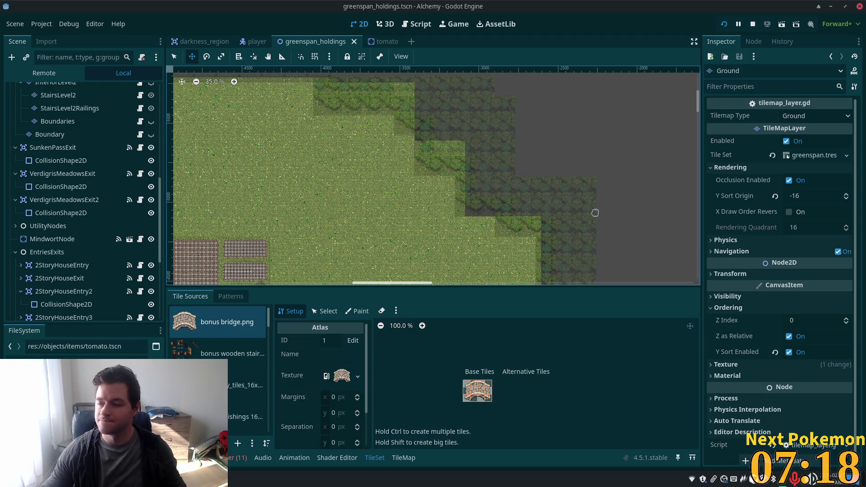
{"action": "scroll", "coordinate": [398, 217], "scroll_direction": "up", "scroll_amount": 5}
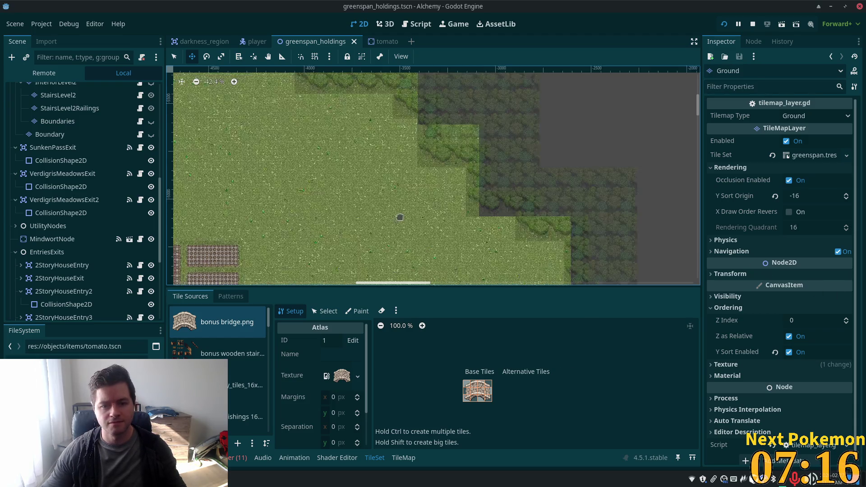
{"action": "left_click_drag", "start_coordinate": [487, 133], "coordinate": [515, 155]}
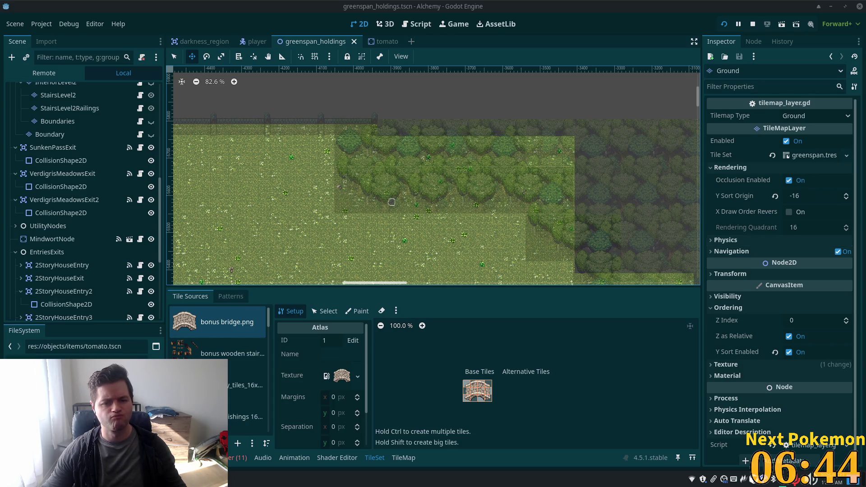
{"action": "scroll", "coordinate": [262, 331], "scroll_direction": "down", "scroll_amount": 3}
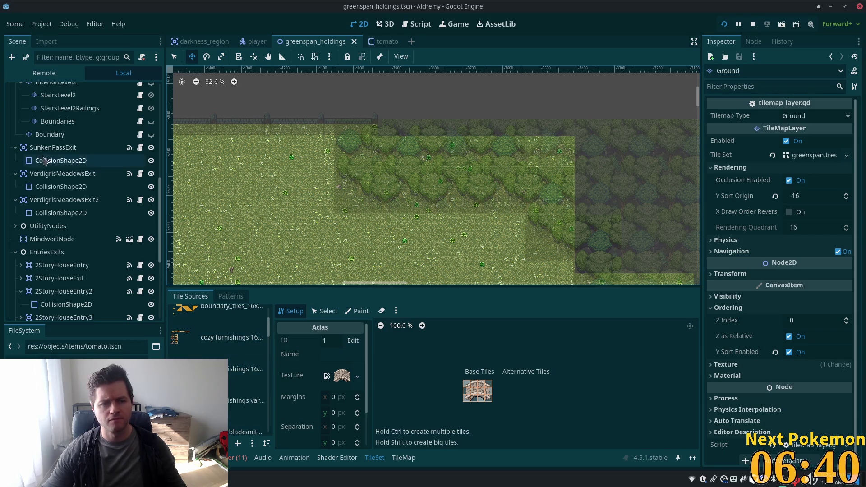
{"action": "scroll", "coordinate": [64, 166], "scroll_direction": "up", "scroll_amount": 5}
Step: Select the ForestWall layer, choose its green forest.tres source, and pick the grass tile in the atlas
{"action": "left_click", "coordinate": [47, 199]}
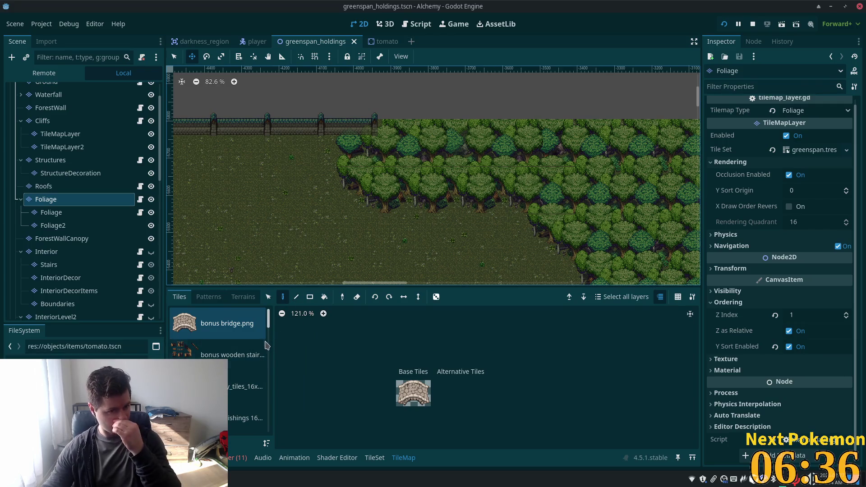
{"action": "left_click", "coordinate": [63, 108]}
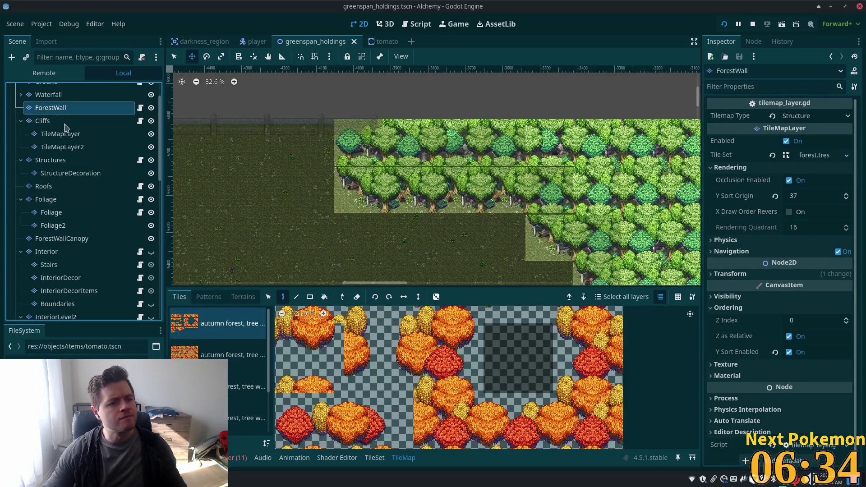
{"action": "scroll", "coordinate": [227, 369], "scroll_direction": "down", "scroll_amount": 5}
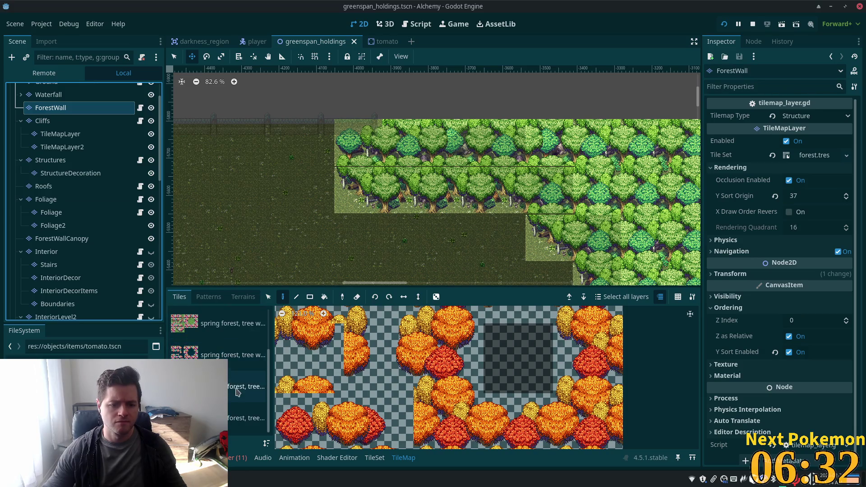
{"action": "left_click", "coordinate": [246, 386]}
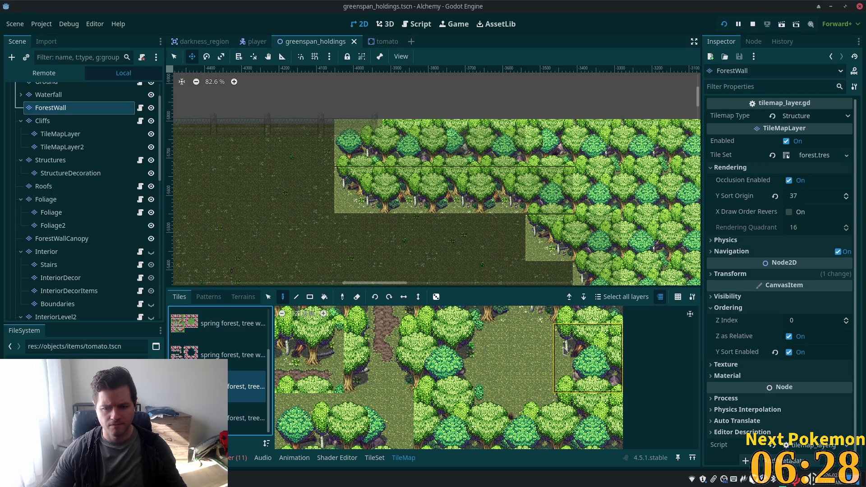
{"action": "left_click", "coordinate": [375, 458]}
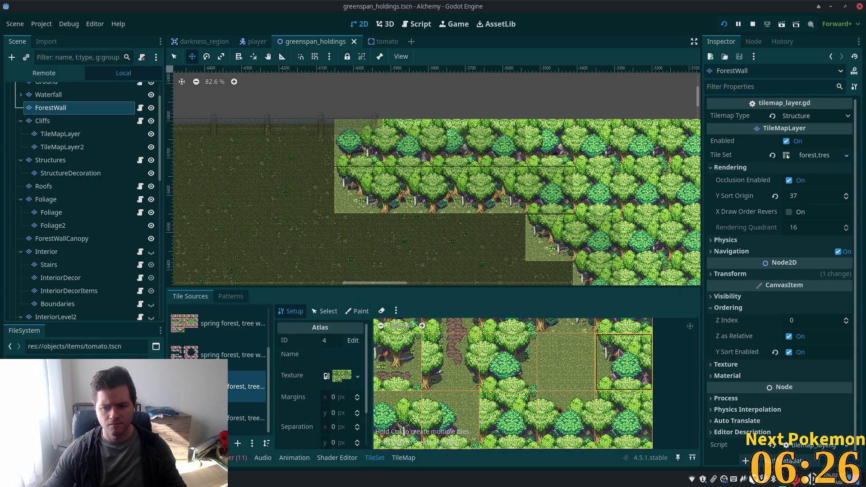
{"action": "left_click", "coordinate": [566, 361]}
{"action": "scroll", "coordinate": [568, 370], "scroll_direction": "up", "scroll_amount": 3}
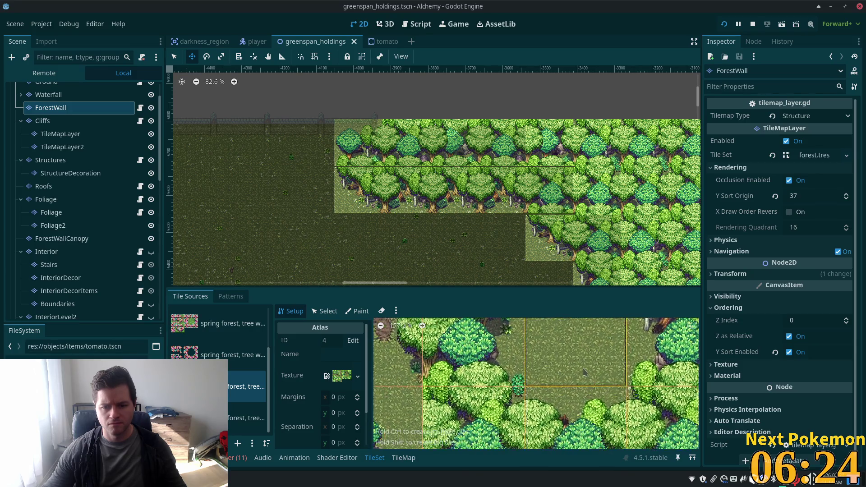
{"action": "scroll", "coordinate": [586, 375], "scroll_direction": "down", "scroll_amount": 5}
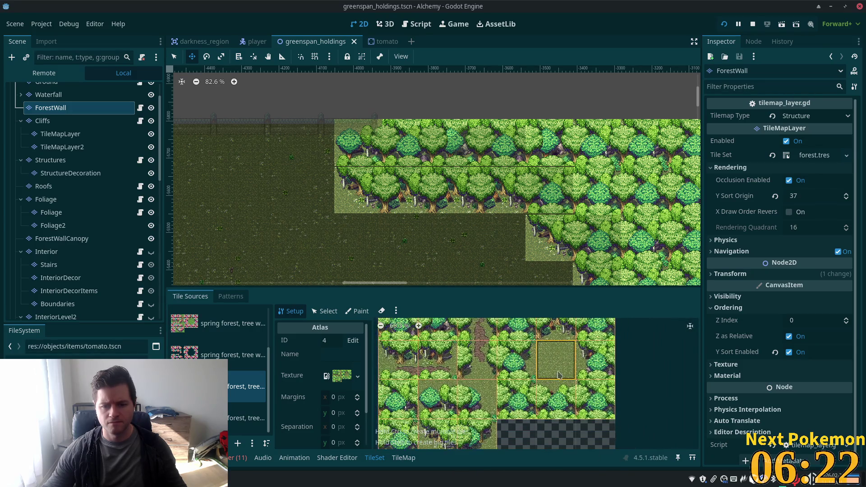
{"action": "scroll", "coordinate": [550, 367], "scroll_direction": "up", "scroll_amount": 1}
{"action": "scroll", "coordinate": [541, 353], "scroll_direction": "down", "scroll_amount": 1}
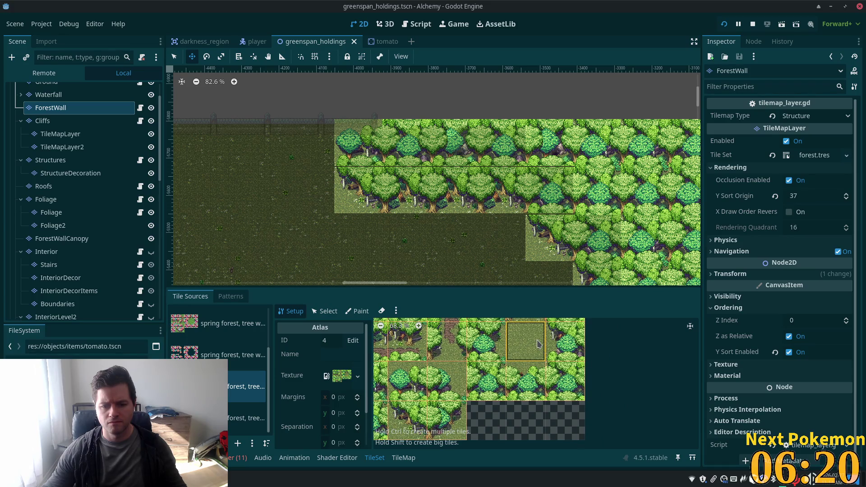
{"action": "scroll", "coordinate": [555, 354], "scroll_direction": "up", "scroll_amount": 4}
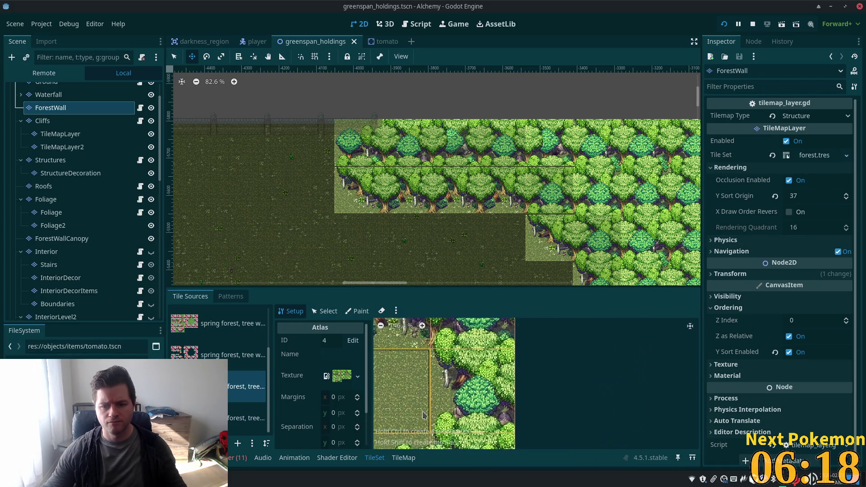
Step: Pick the tree tile at atlas 5,1 in the forest tileset for editing
{"action": "scroll", "coordinate": [423, 415], "scroll_direction": "up", "scroll_amount": 2}
{"action": "left_click", "coordinate": [483, 360]}
{"action": "scroll", "coordinate": [483, 361], "scroll_direction": "up", "scroll_amount": 4}
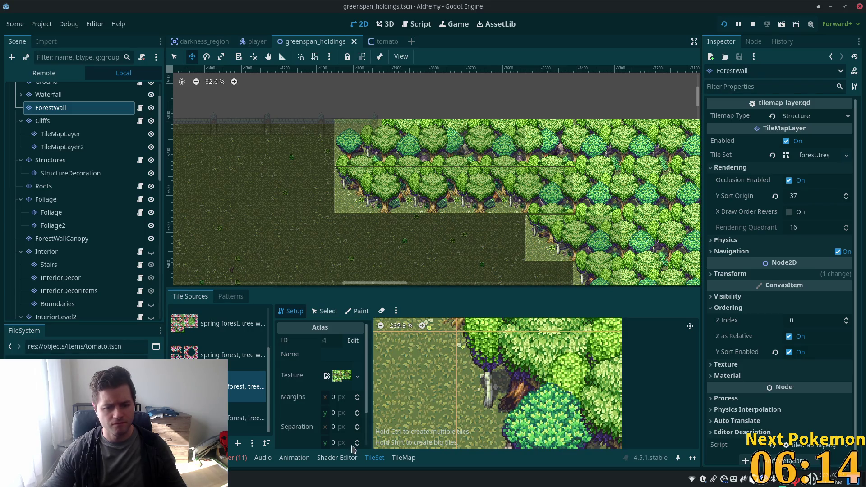
{"action": "left_click", "coordinate": [324, 311]}
{"action": "left_click", "coordinate": [504, 399]}
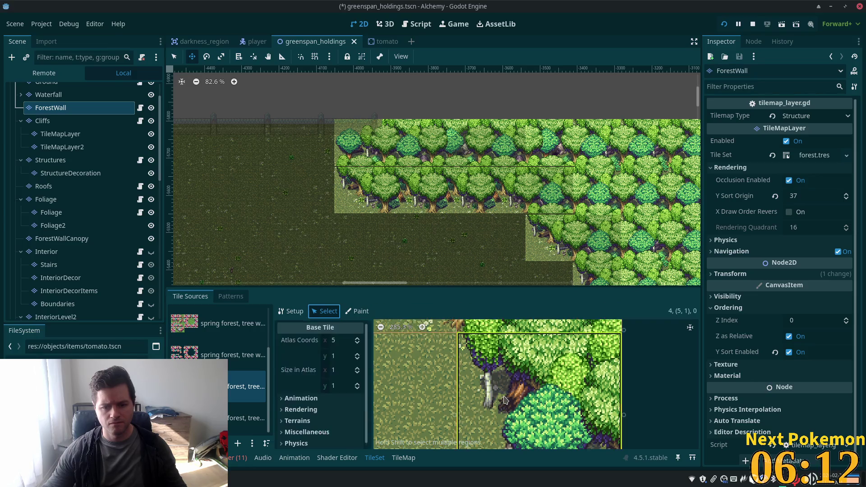
Step: Reshape Physics Layer 0's collision polygon around the trunk, save the scene, and run the game
{"action": "scroll", "coordinate": [409, 396], "scroll_direction": "down", "scroll_amount": 6}
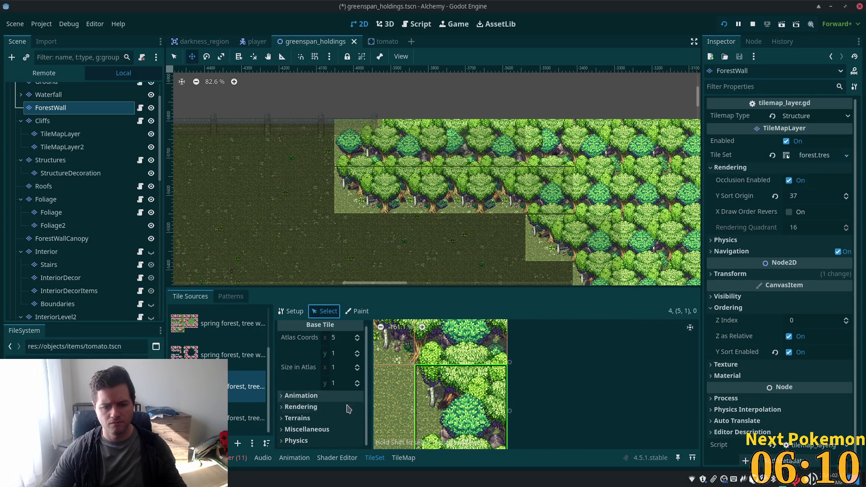
{"action": "left_click", "coordinate": [316, 441]}
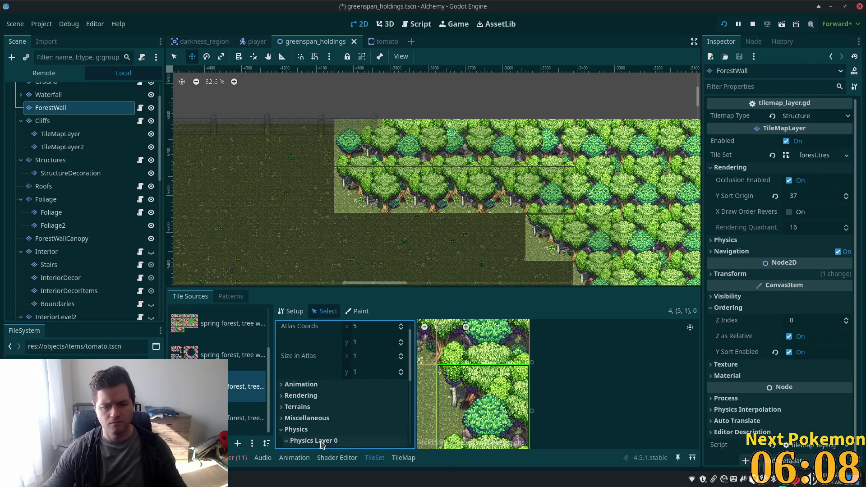
{"action": "left_click", "coordinate": [316, 441]}
{"action": "scroll", "coordinate": [352, 415], "scroll_direction": "down", "scroll_amount": 5}
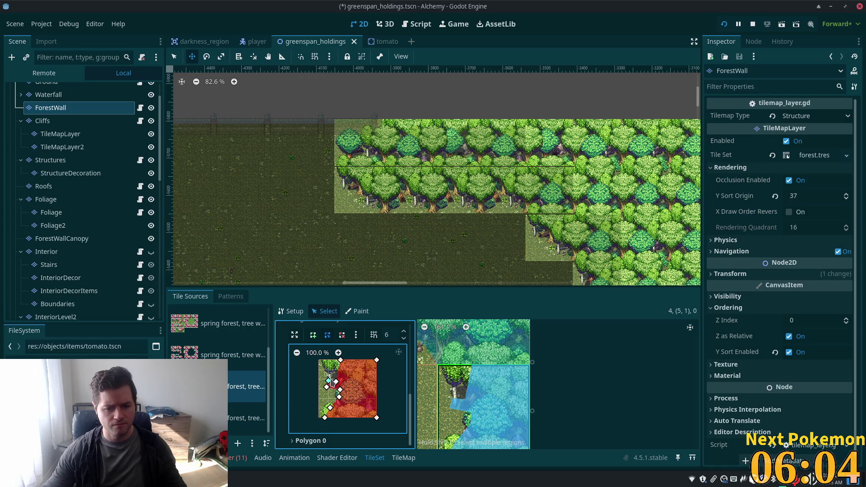
{"action": "left_click_drag", "start_coordinate": [330, 373], "coordinate": [341, 386]}
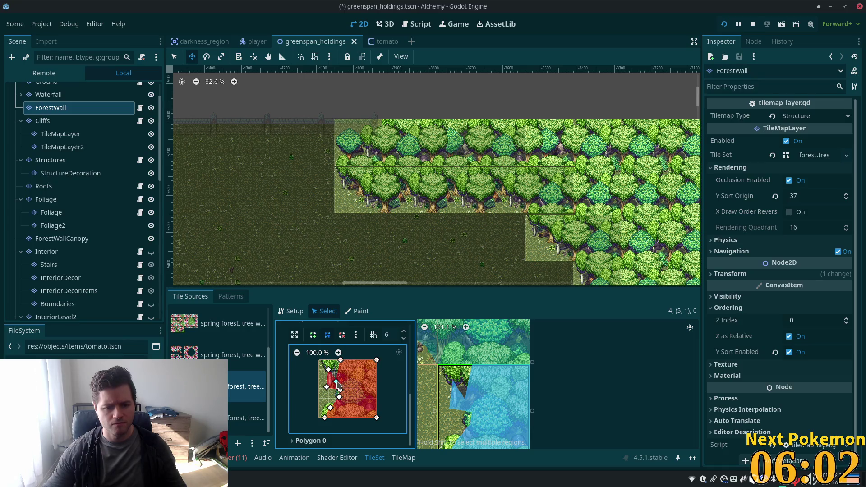
{"action": "right_click", "coordinate": [336, 382]}
{"action": "left_click", "coordinate": [338, 369]}
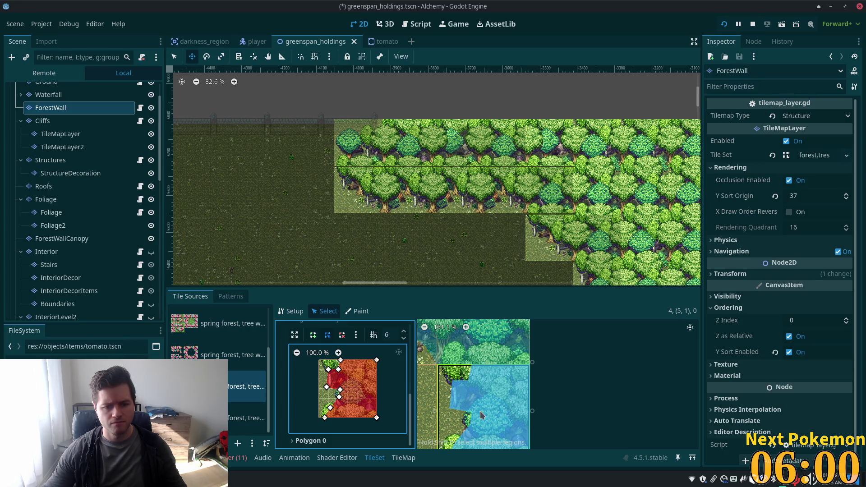
{"action": "key", "text": "ctrl+s"}
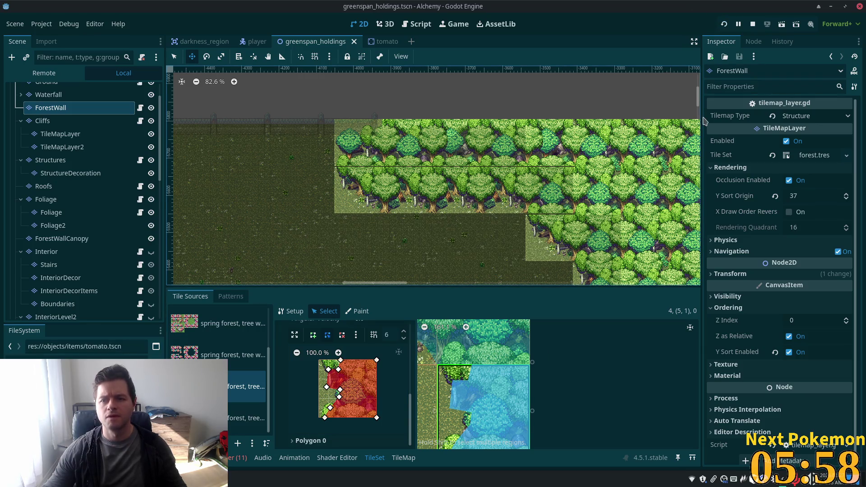
{"action": "key", "text": "F5"}
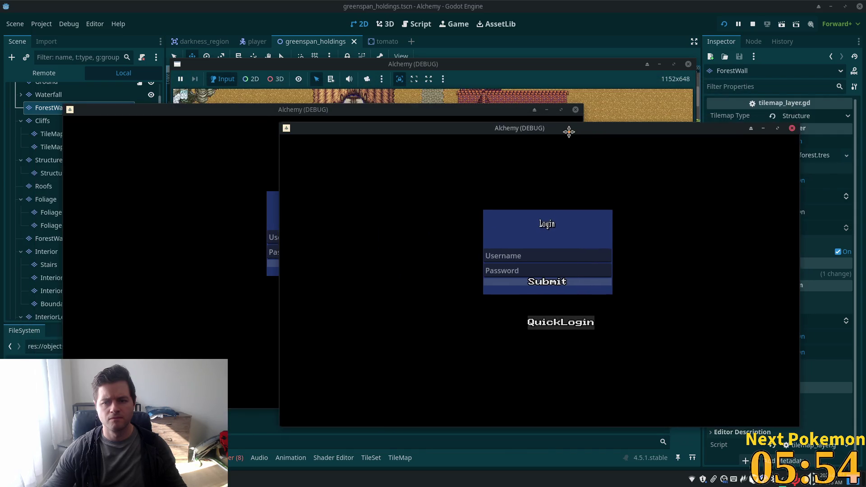
Step: Arrange the two Alchemy debug windows and walk one character past the forest to the stone wall
{"action": "left_click_drag", "start_coordinate": [569, 131], "coordinate": [612, 154]}
{"action": "left_click_drag", "start_coordinate": [410, 114], "coordinate": [381, 86]}
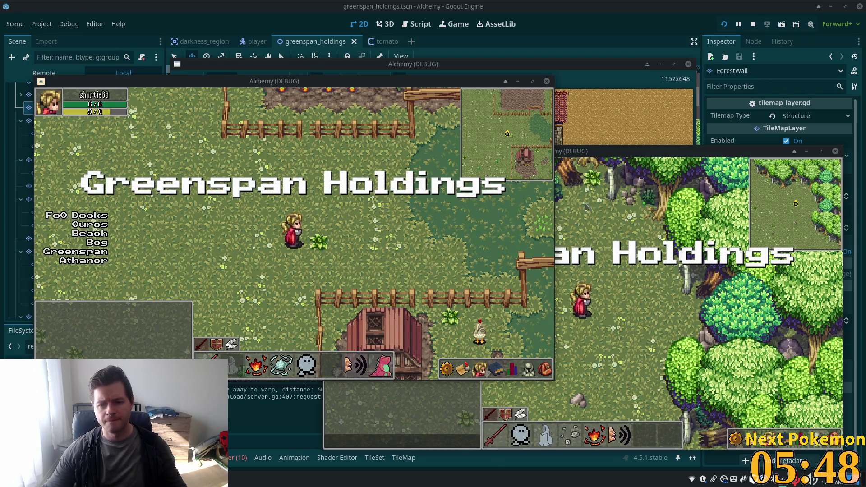
{"action": "left_click", "coordinate": [559, 209]}
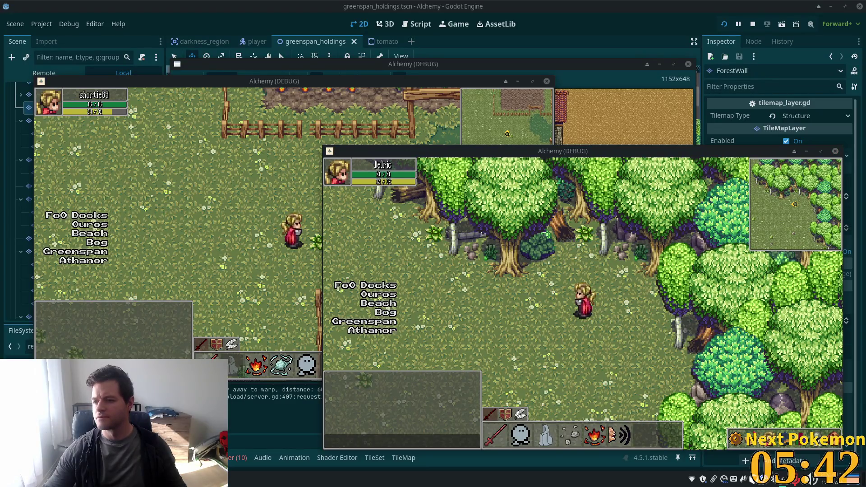
{"action": "left_click", "coordinate": [590, 349]}
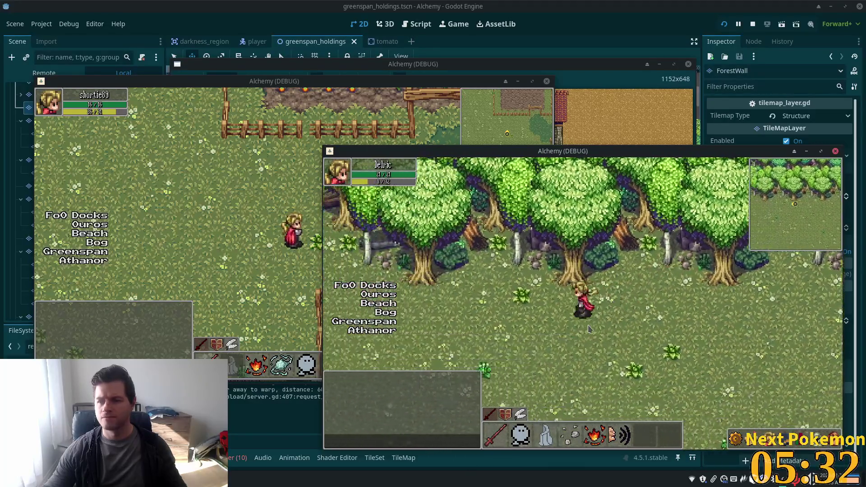
{"action": "key", "text": "w"}
{"action": "key", "text": "w"}
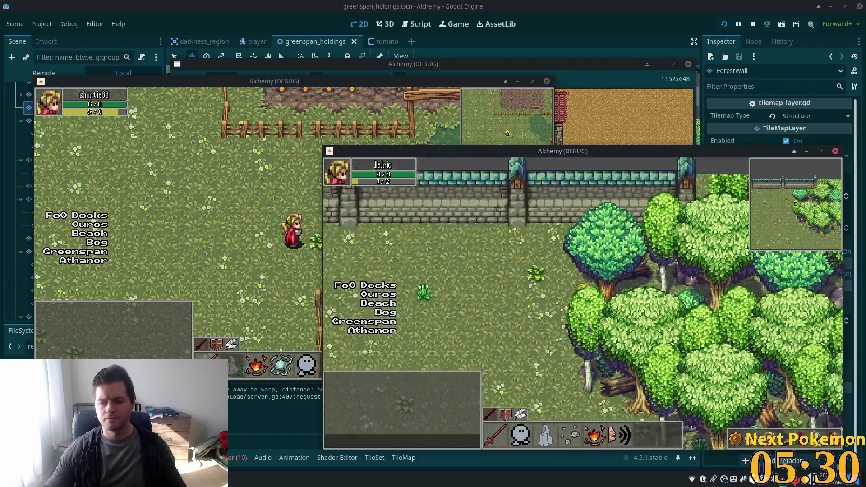
{"action": "key", "text": "w"}
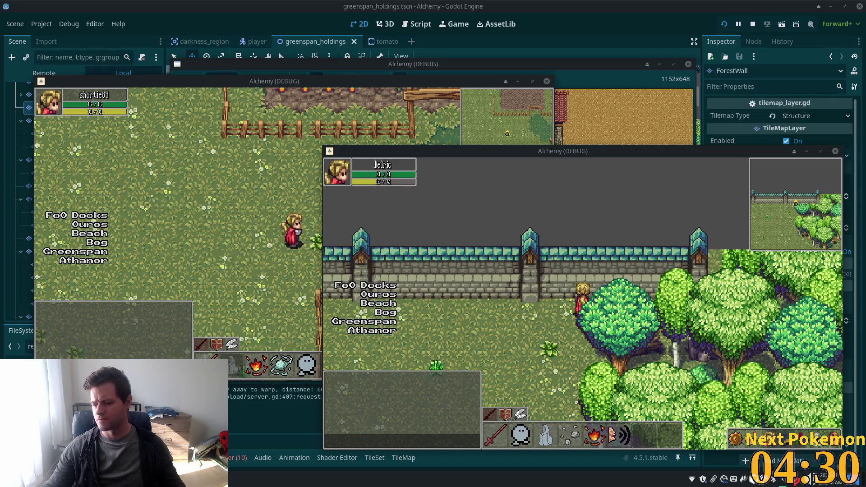
Step: In the left debug window, walk the character into the farmhouse and back out
{"action": "left_click", "coordinate": [261, 266]}
{"action": "key", "text": "Down"}
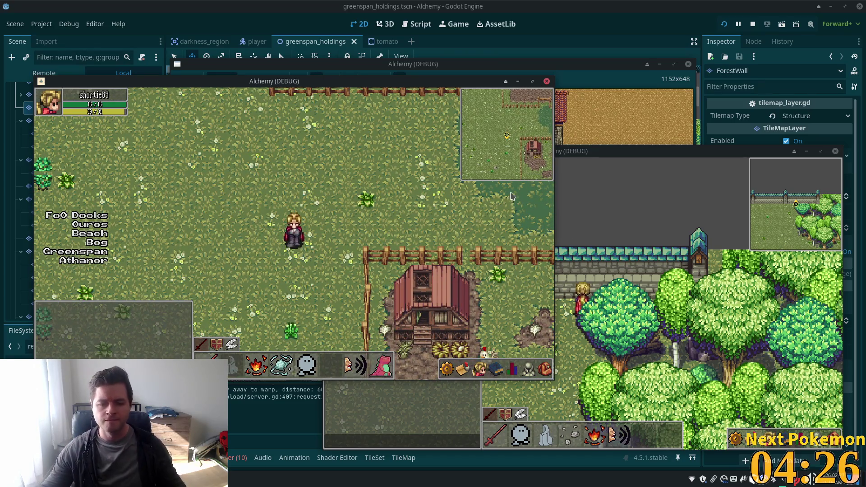
{"action": "key", "text": "Right"}
{"action": "key", "text": "Up"}
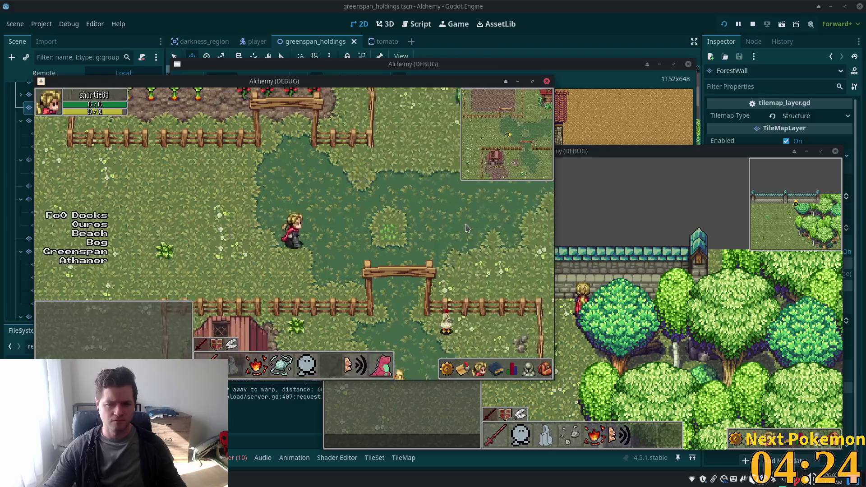
{"action": "key", "text": "Right"}
{"action": "key", "text": "Up"}
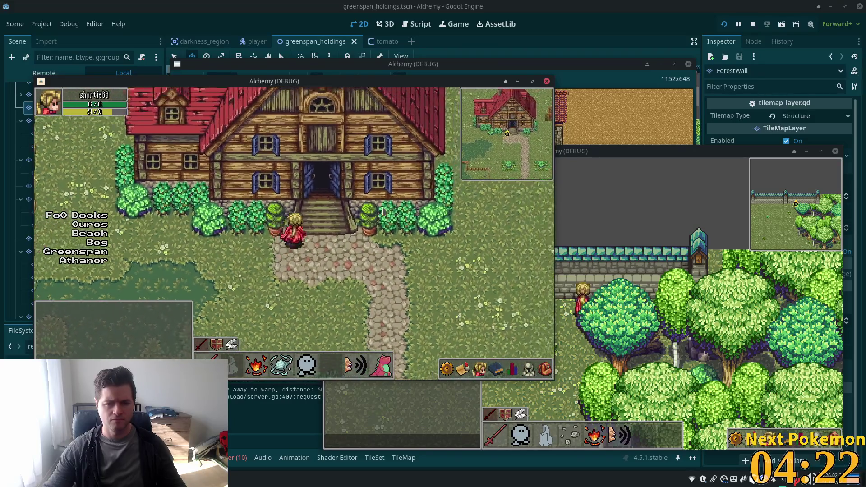
{"action": "key", "text": "Right"}
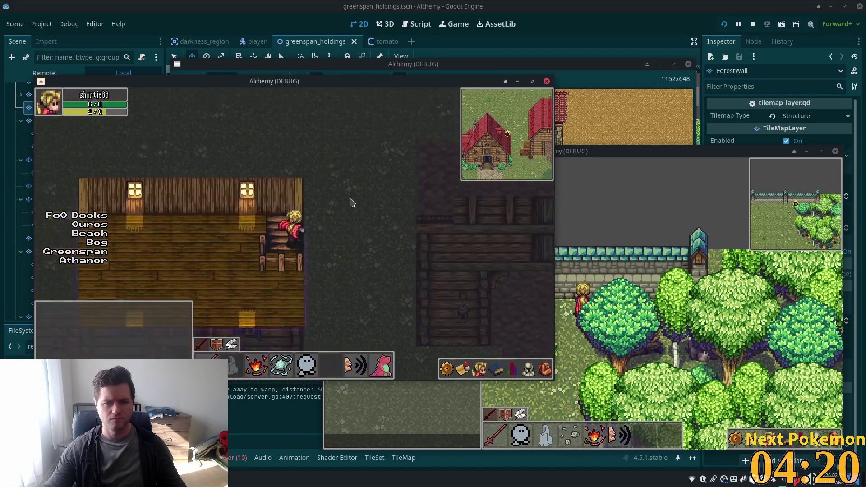
{"action": "key", "text": "Down"}
{"action": "key", "text": "Down"}
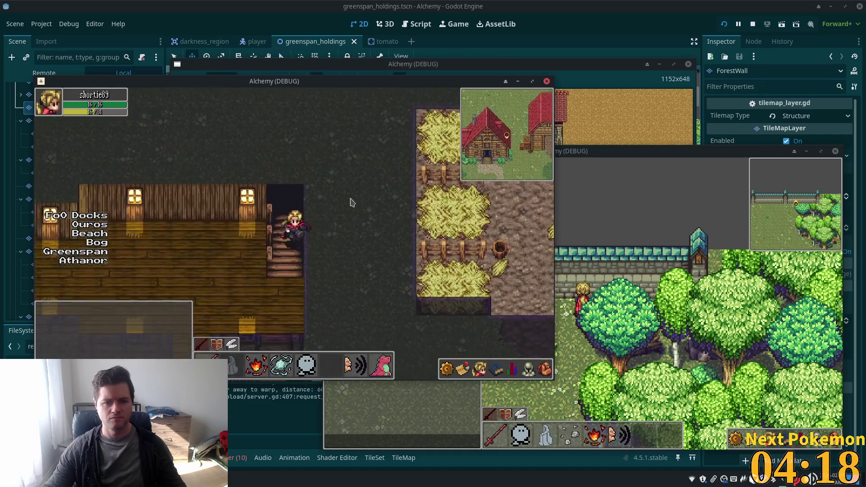
{"action": "key", "text": "Down"}
{"action": "key", "text": "Right"}
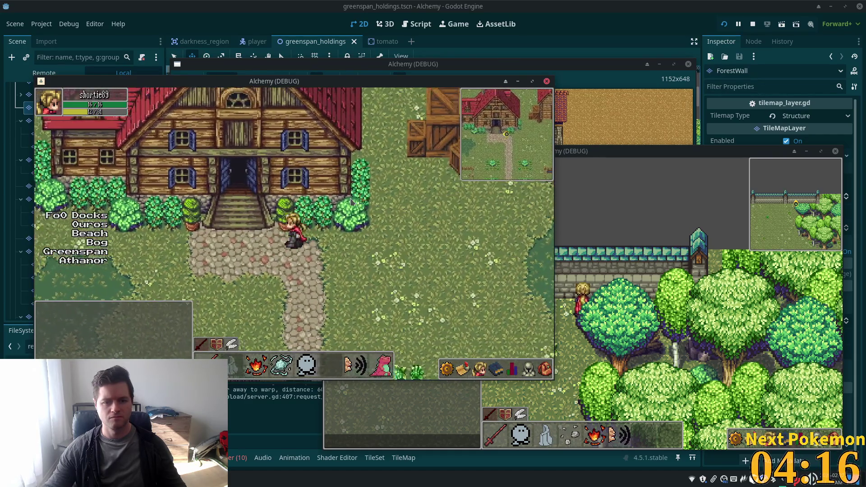
Step: Walk the character up and down the house's front steps to check its sorting
{"action": "key", "text": "Up"}
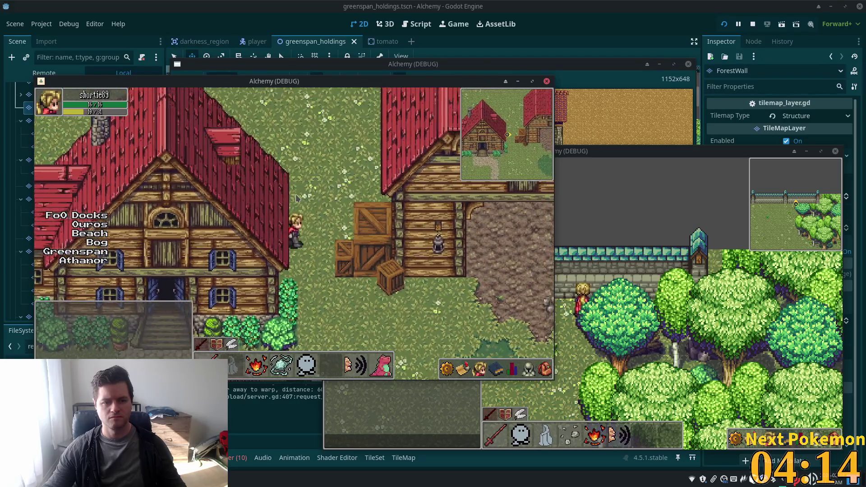
{"action": "key", "text": "Left"}
{"action": "key", "text": "Left"}
{"action": "key", "text": "Up"}
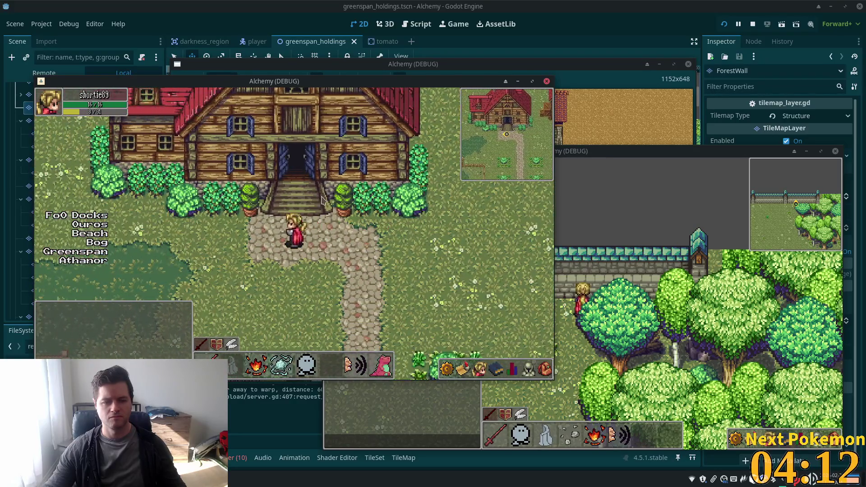
{"action": "key", "text": "Right"}
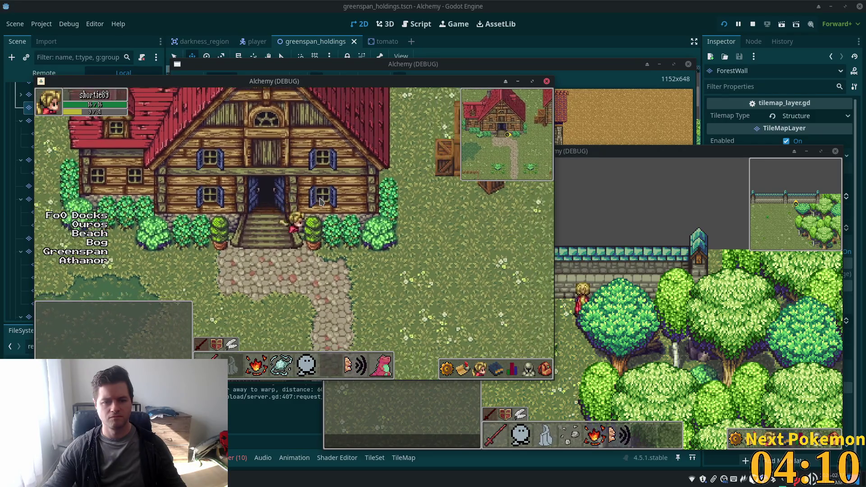
{"action": "key", "text": "Left"}
{"action": "key", "text": "Up"}
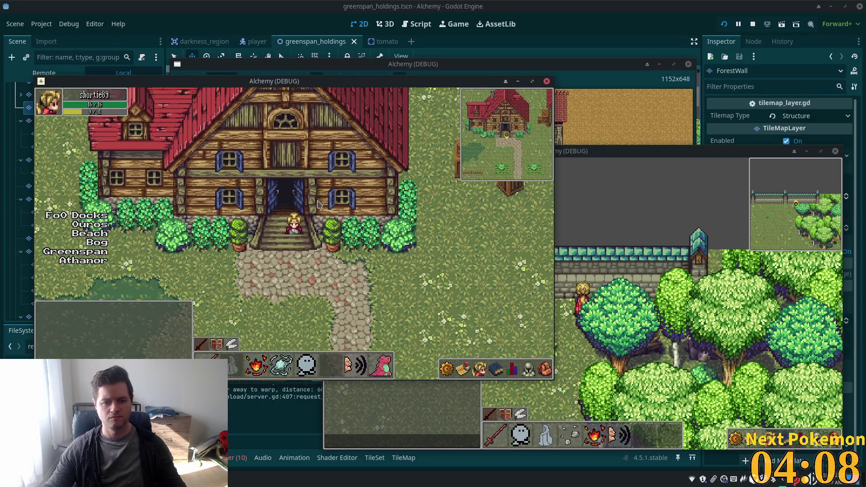
{"action": "key", "text": "Down"}
{"action": "key", "text": "Down"}
{"action": "key", "text": "Up"}
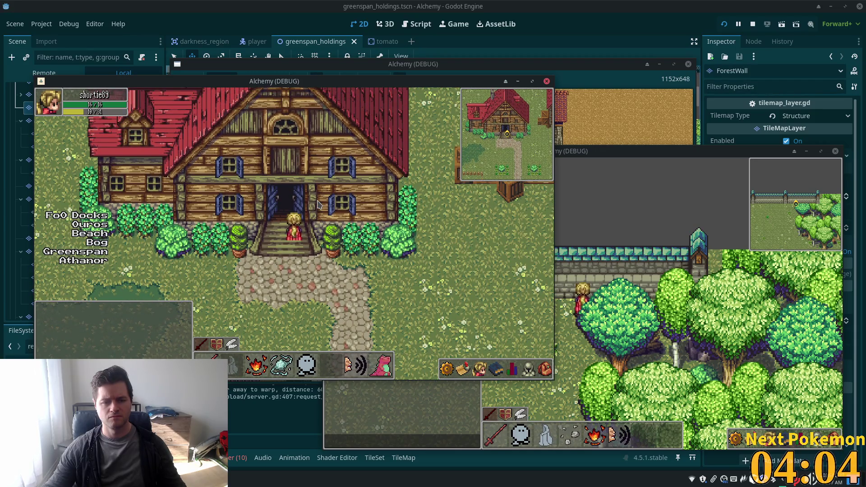
{"action": "key", "text": "Down"}
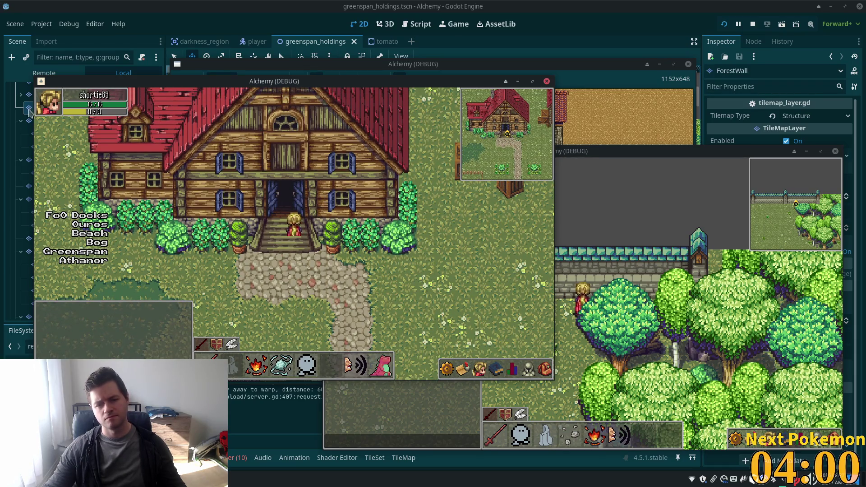
Step: Select the Structures tilemap layer and arrange the editor and game windows around the house
{"action": "left_click_drag", "start_coordinate": [305, 90], "coordinate": [483, 125]}
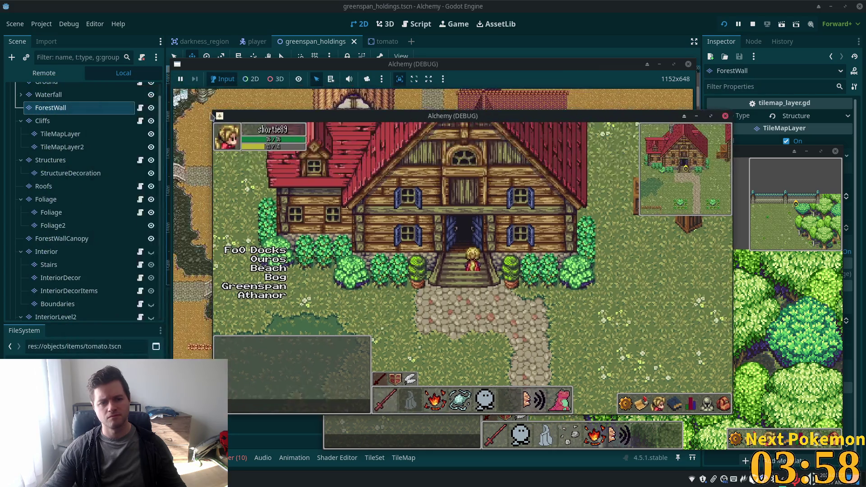
{"action": "left_click", "coordinate": [55, 161]}
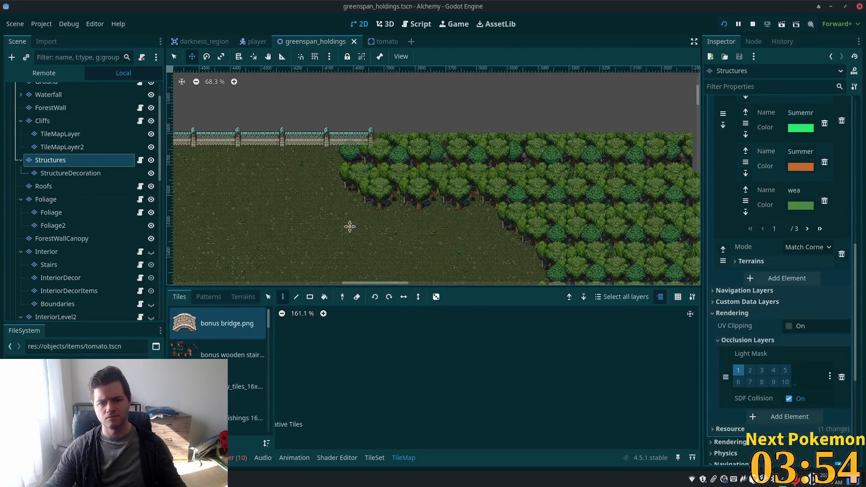
{"action": "scroll", "coordinate": [350, 228], "scroll_direction": "down", "scroll_amount": 3}
{"action": "scroll", "coordinate": [277, 187], "scroll_direction": "up", "scroll_amount": 10}
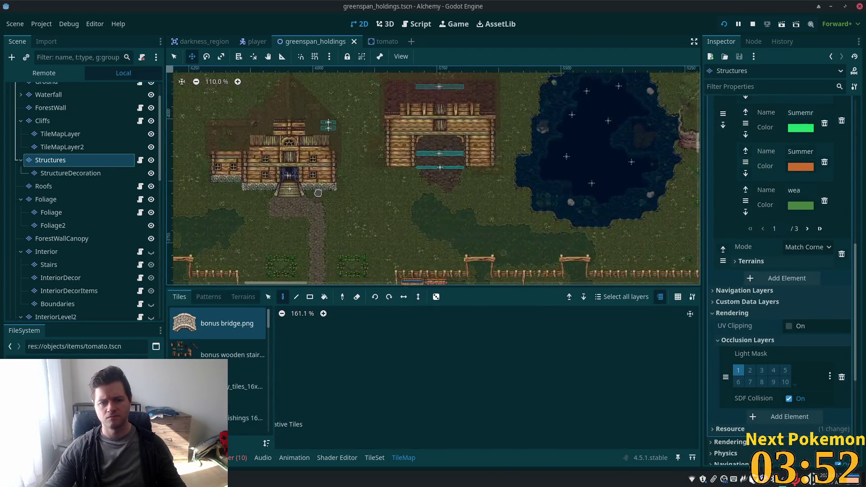
{"action": "scroll", "coordinate": [302, 198], "scroll_direction": "up", "scroll_amount": 3}
{"action": "left_click_drag", "start_coordinate": [302, 199], "coordinate": [446, 221]}
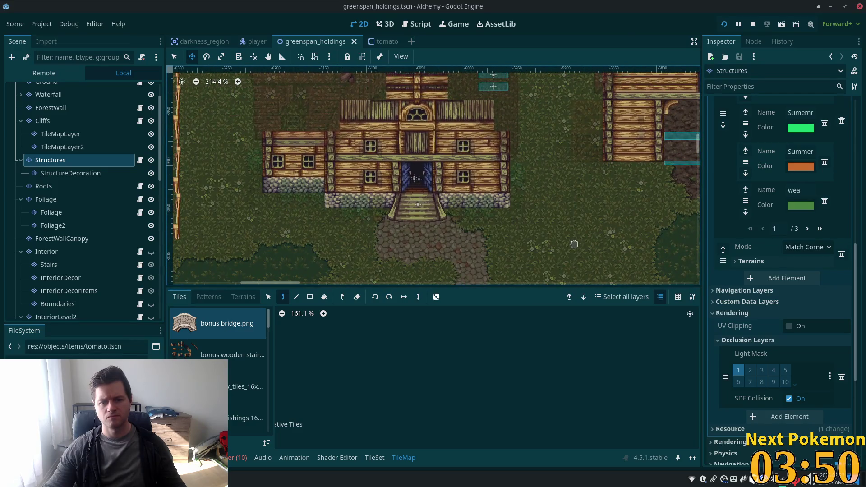
{"action": "double_click", "coordinate": [588, 10]}
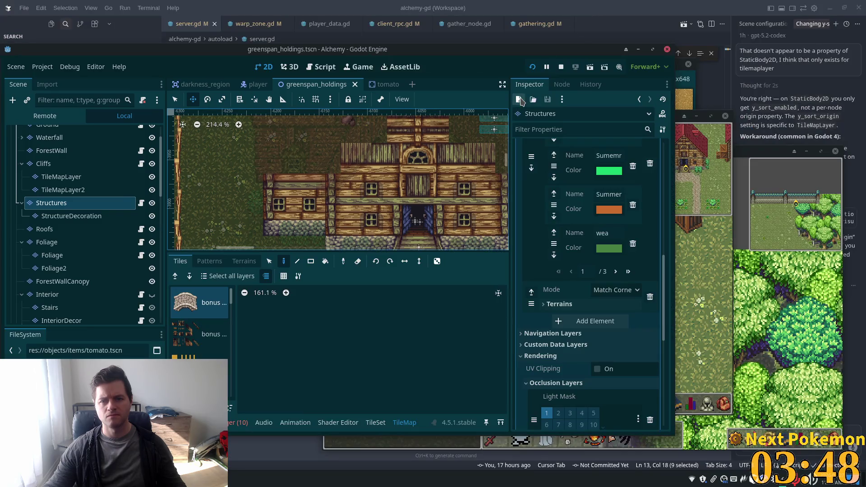
{"action": "left_click", "coordinate": [695, 189]}
{"action": "mouse_move", "coordinate": [537, 113]}
{"action": "left_mouse_down"}
{"action": "mouse_move", "coordinate": [865, 93]}
{"action": "mouse_move", "coordinate": [857, 79]}
{"action": "left_mouse_up"}
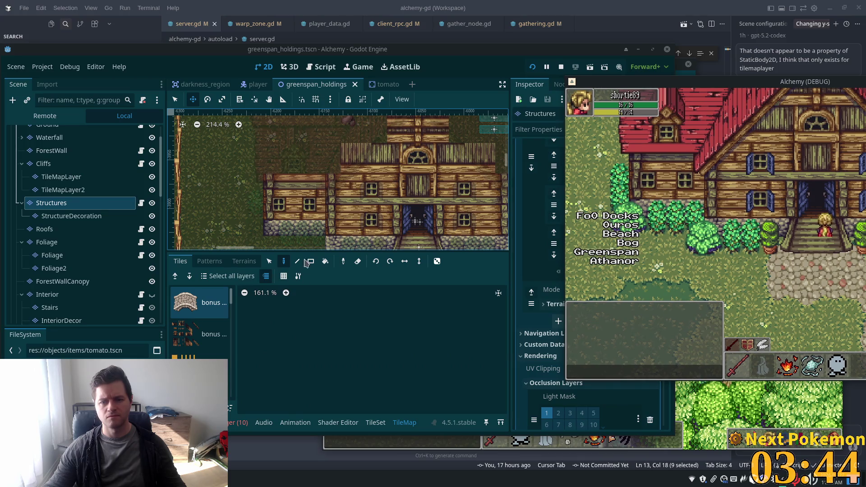
{"action": "left_click", "coordinate": [395, 351]}
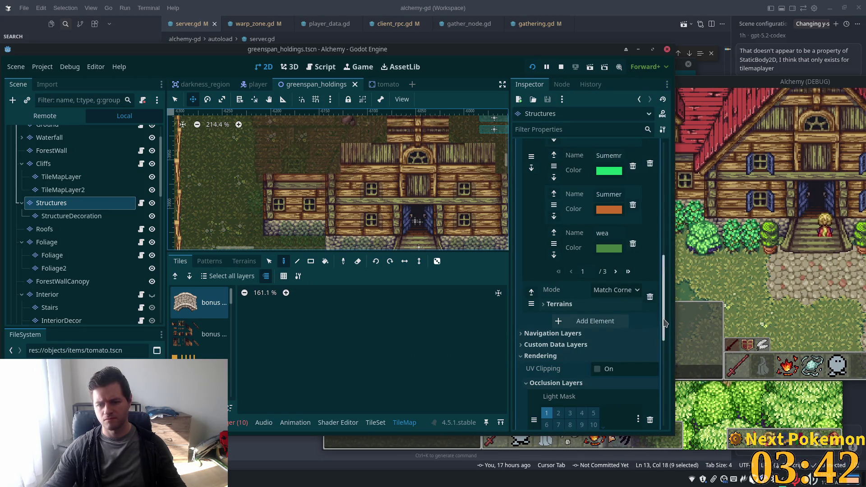
Step: Set the Structures layer's Rendering Y Sort Origin to -16 and save the scene
{"action": "mouse_move", "coordinate": [665, 322]}
{"action": "left_mouse_down"}
{"action": "mouse_move", "coordinate": [678, 228]}
{"action": "mouse_move", "coordinate": [672, 200]}
{"action": "left_mouse_up"}
{"action": "left_click", "coordinate": [627, 200]}
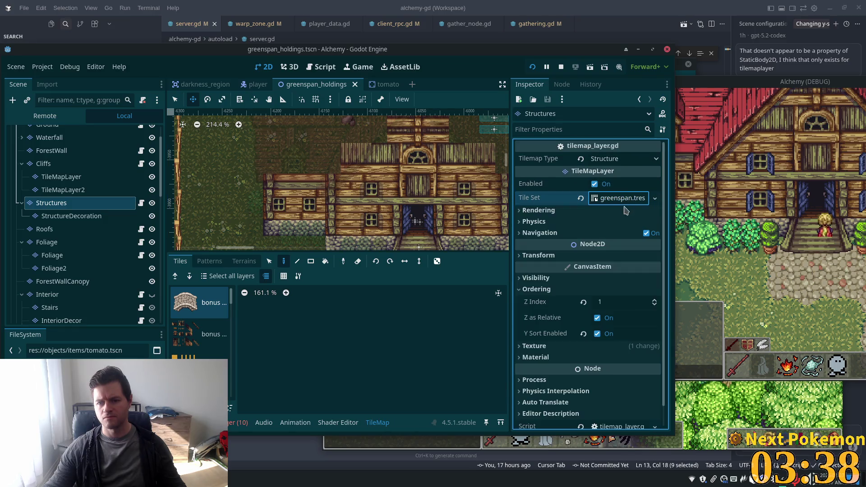
{"action": "left_click", "coordinate": [553, 211]}
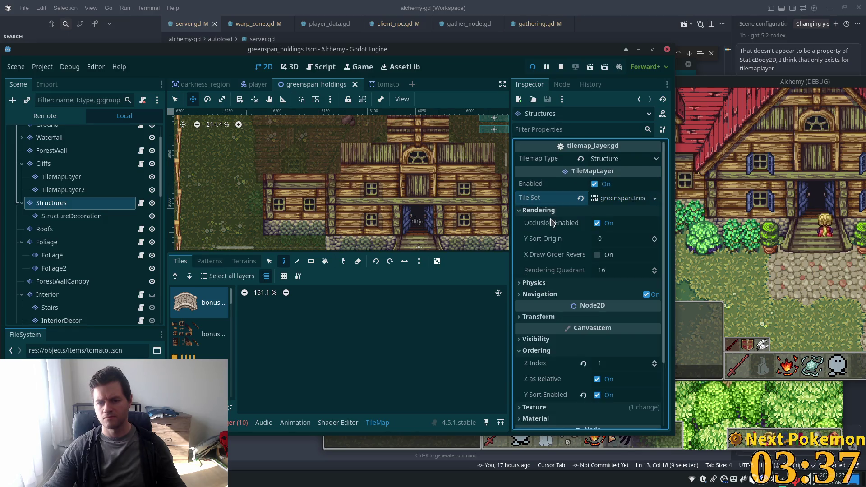
{"action": "left_click", "coordinate": [614, 239]}
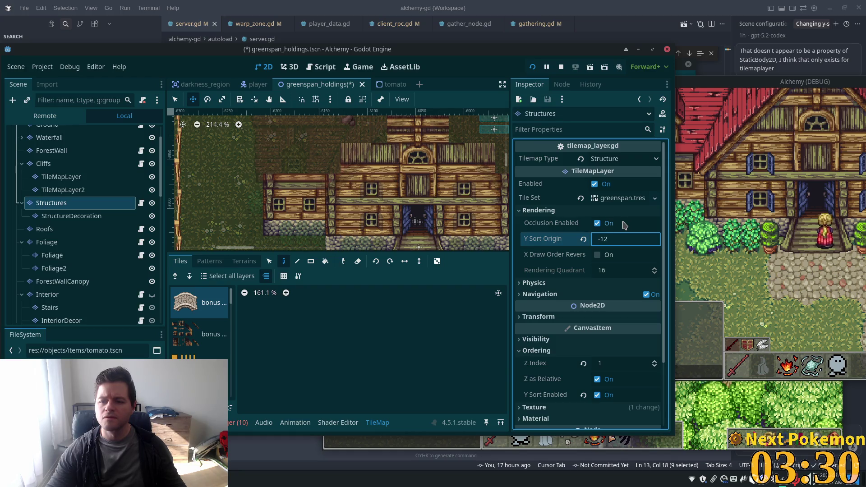
{"action": "key", "text": "Up"}
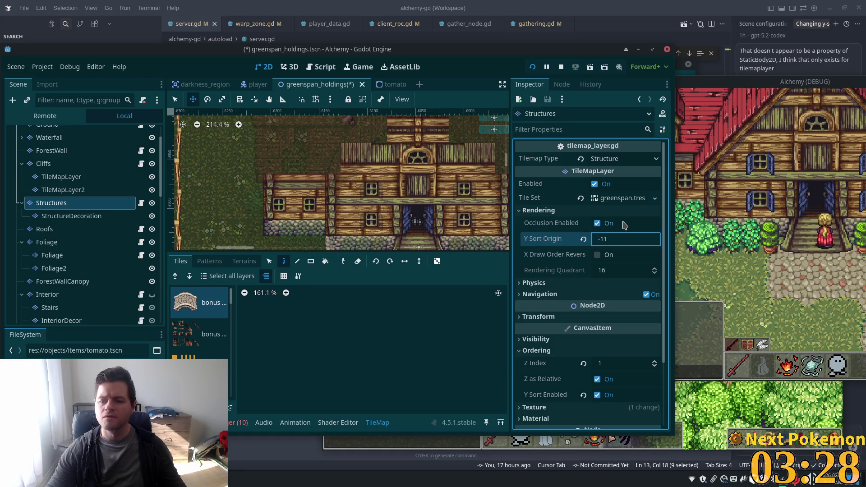
{"action": "key", "text": "ctrl+s"}
{"action": "left_click", "coordinate": [818, 274]}
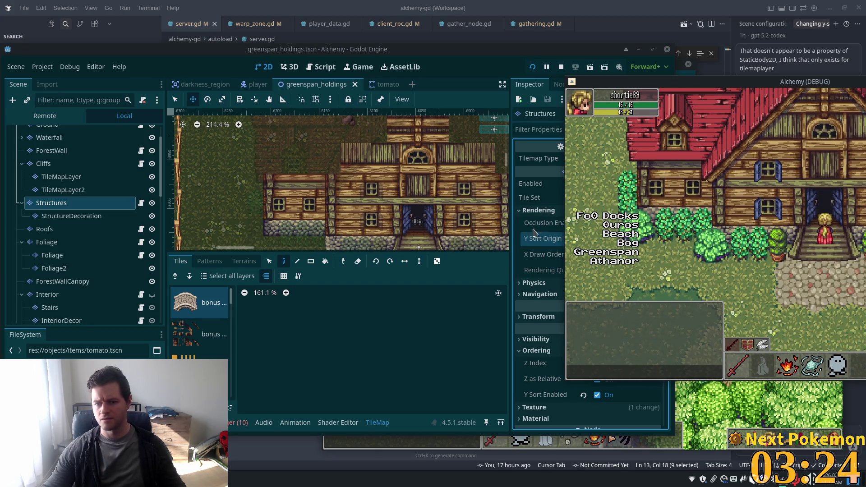
{"action": "left_click", "coordinate": [517, 242]}
{"action": "left_click", "coordinate": [616, 242]}
{"action": "key", "text": "Down"}
{"action": "key", "text": "Down"}
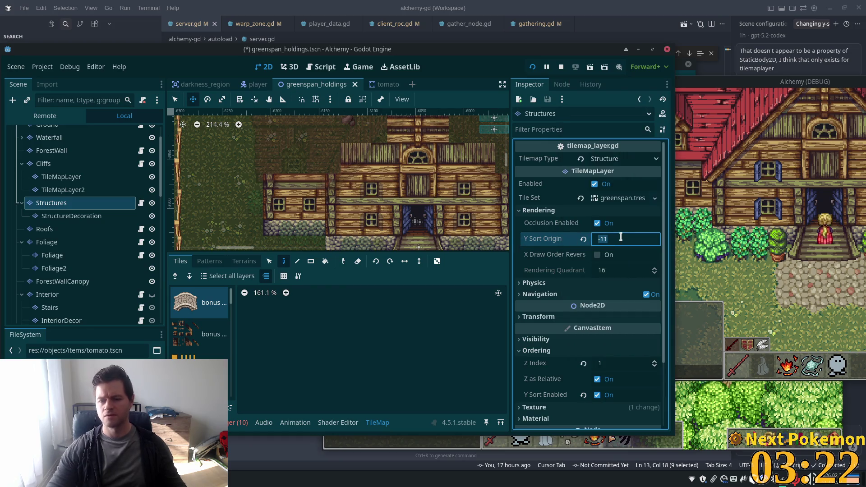
{"action": "key", "text": "ctrl+s"}
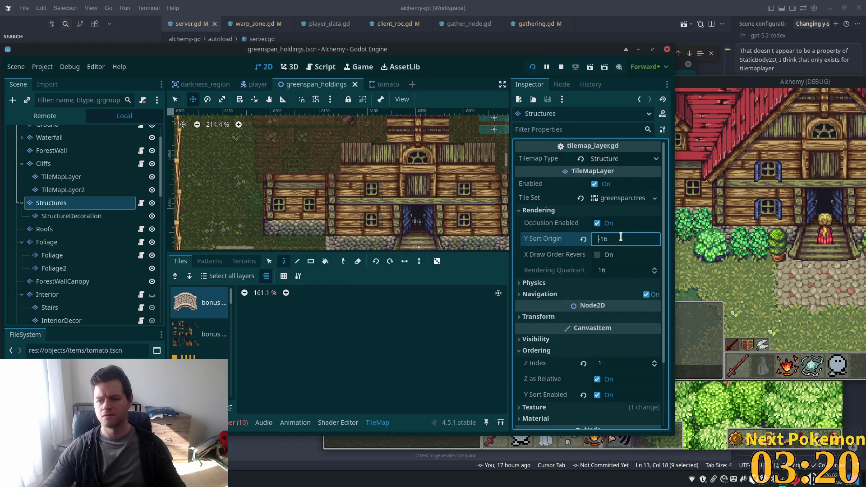
Step: Walk the player up the house stairs to the doorway and back to test sorting
{"action": "left_click", "coordinate": [807, 283]}
{"action": "key", "text": "Up"}
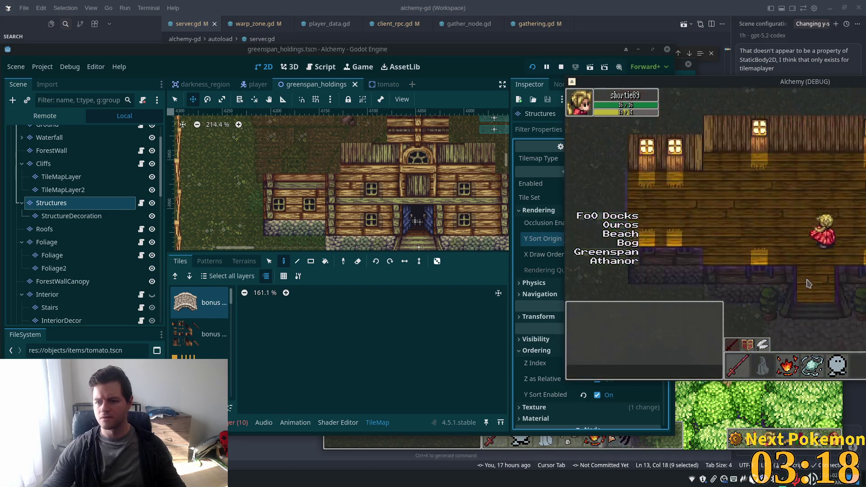
{"action": "key", "text": "Right"}
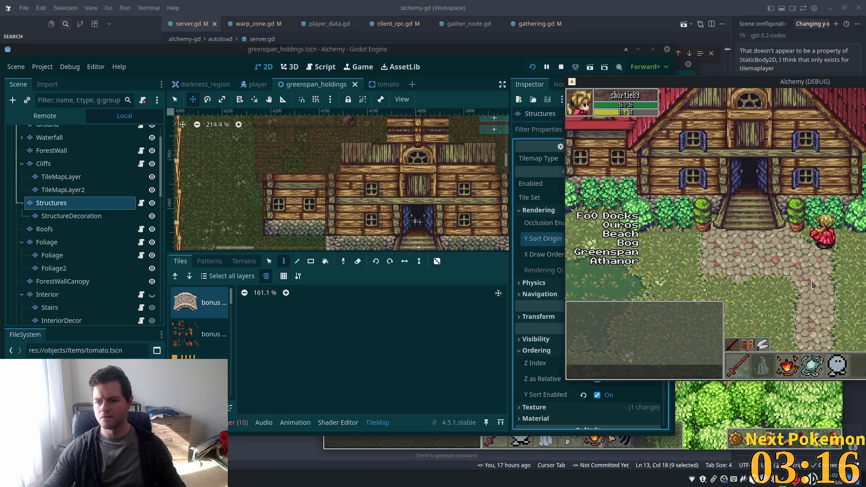
{"action": "left_click_drag", "start_coordinate": [746, 85], "coordinate": [386, 112]}
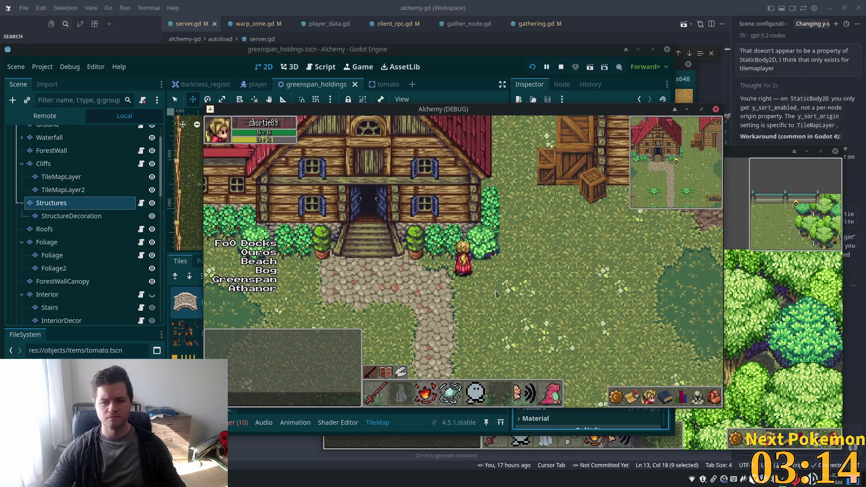
{"action": "key", "text": "Left"}
{"action": "key", "text": "Up"}
{"action": "key", "text": "Up"}
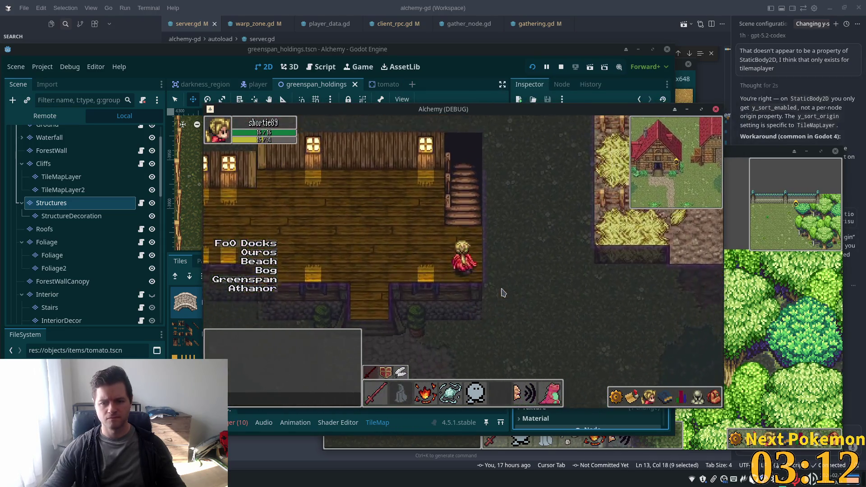
{"action": "key", "text": "Down"}
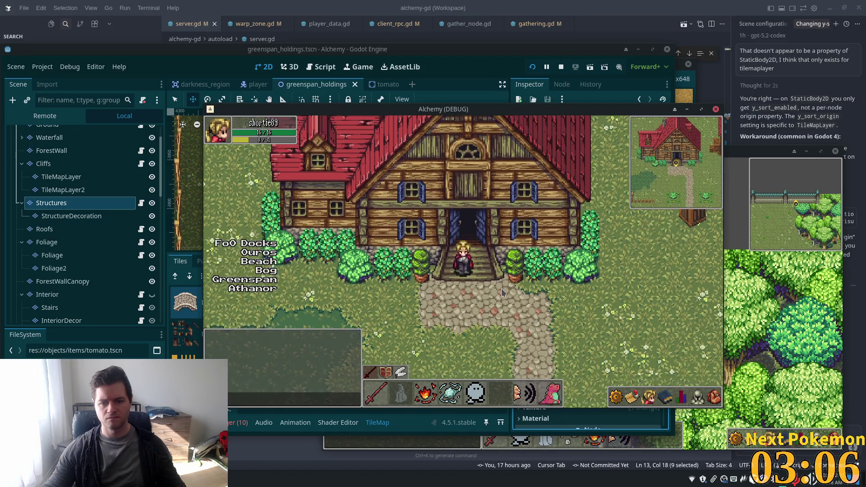
{"action": "key", "text": "Up"}
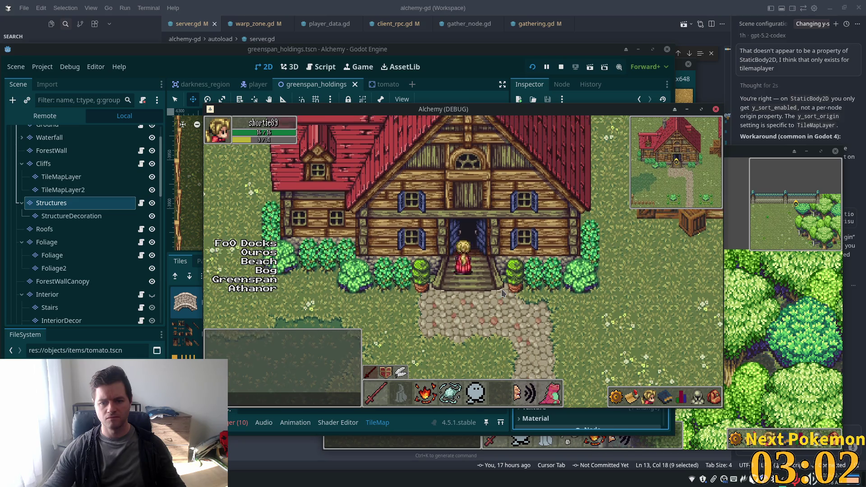
{"action": "key", "text": "Left"}
{"action": "key", "text": "Up"}
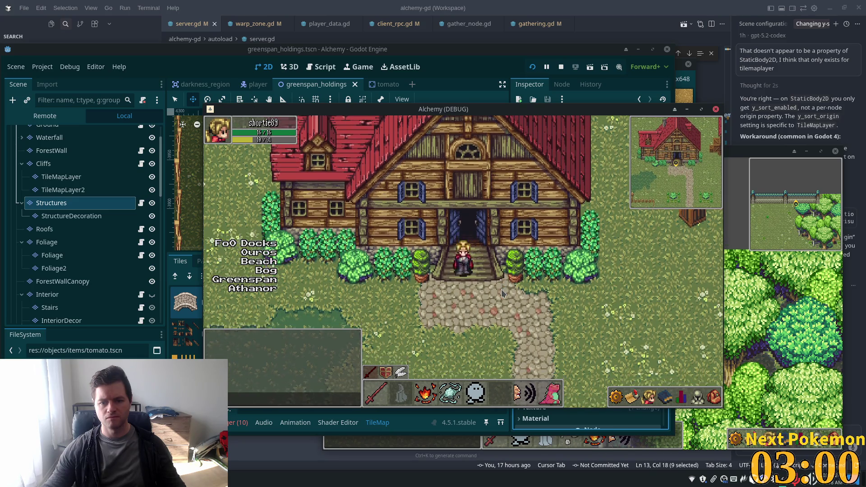
{"action": "key", "text": "Down"}
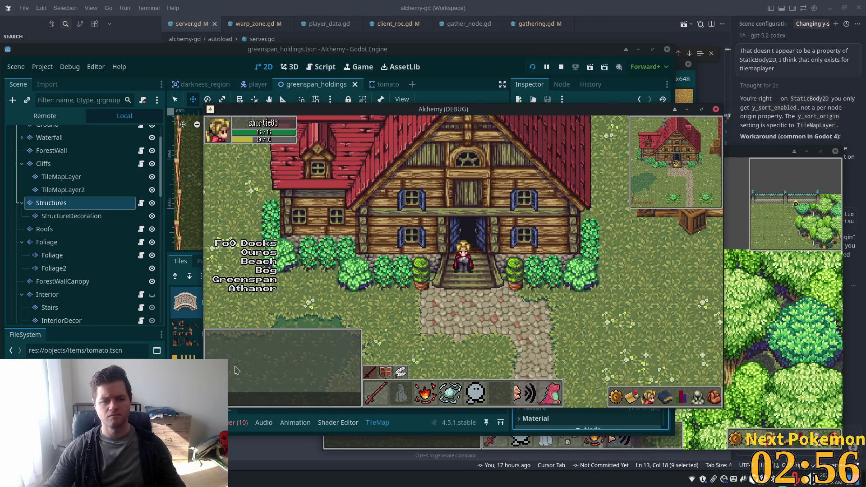
{"action": "key", "text": "alt+Tab"}
{"action": "left_click", "coordinate": [689, 270]}
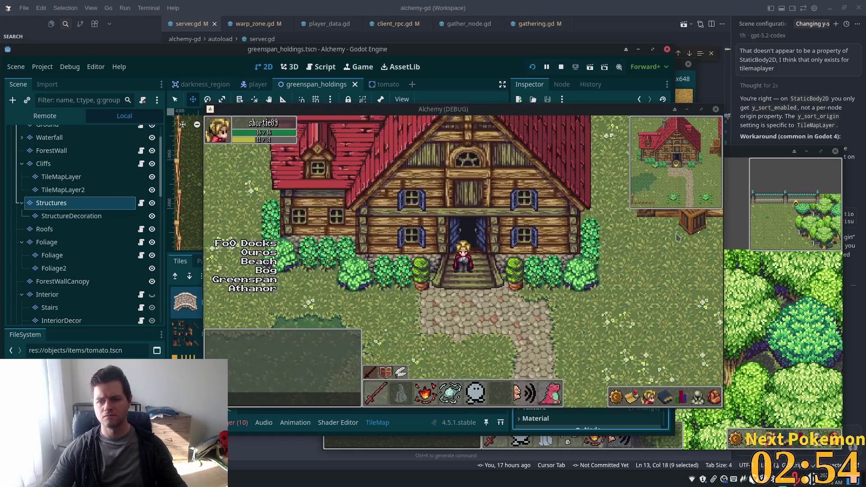
Step: Adjust the Structures layer's Y Sort Origin once more, then save and relaunch the game
{"action": "left_click_drag", "start_coordinate": [613, 110], "coordinate": [865, 72]}
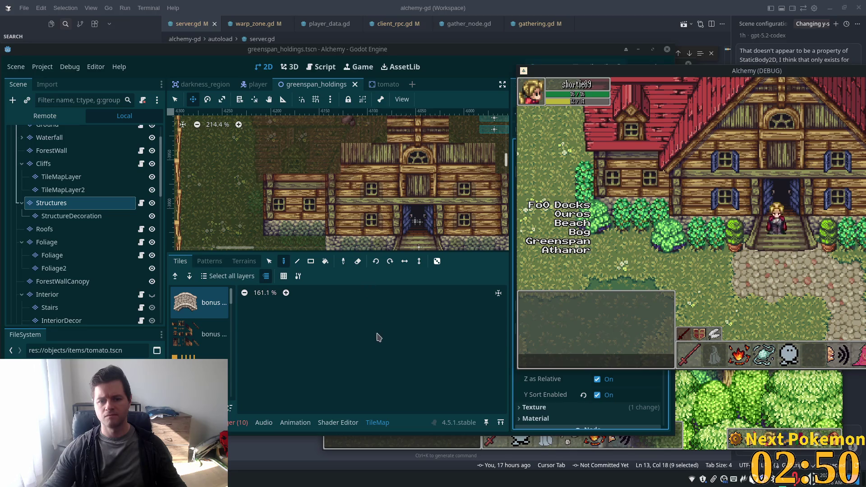
{"action": "left_click", "coordinate": [378, 337]}
{"action": "key", "text": "Down"}
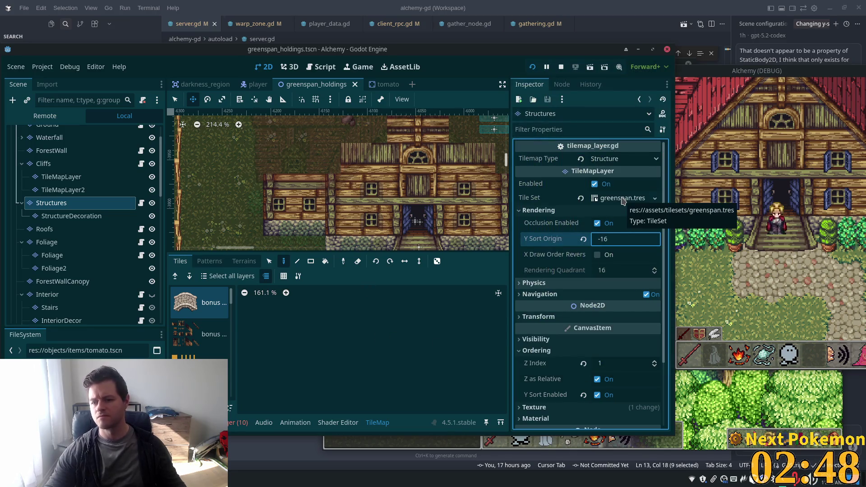
{"action": "key", "text": "F5"}
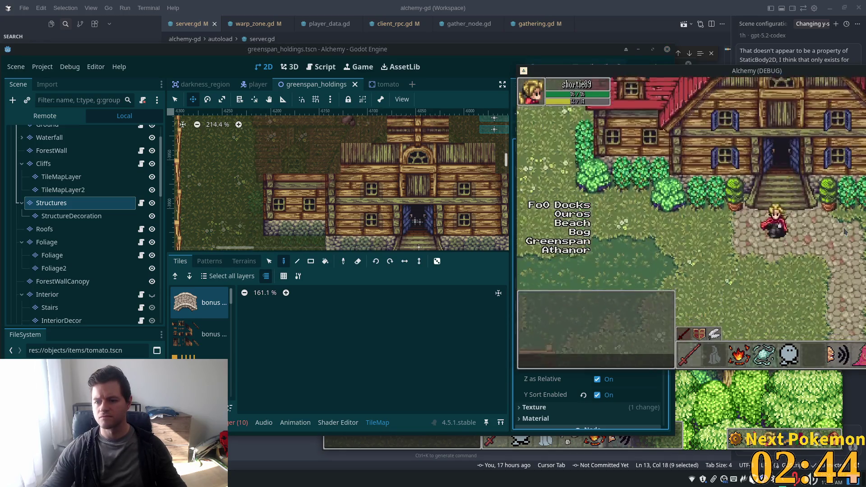
Step: Walk the character from the doorway up behind the house roof onto open grass
{"action": "key", "text": "Down"}
{"action": "key", "text": "Right"}
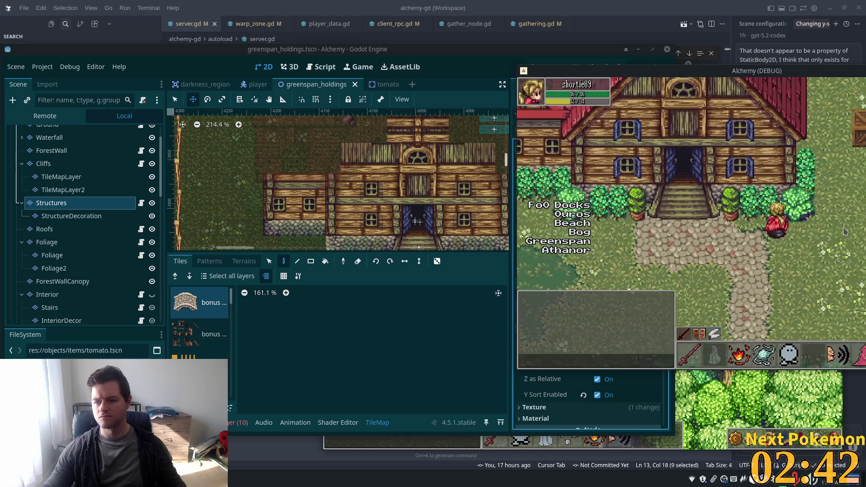
{"action": "key", "text": "Up"}
{"action": "key", "text": "Up"}
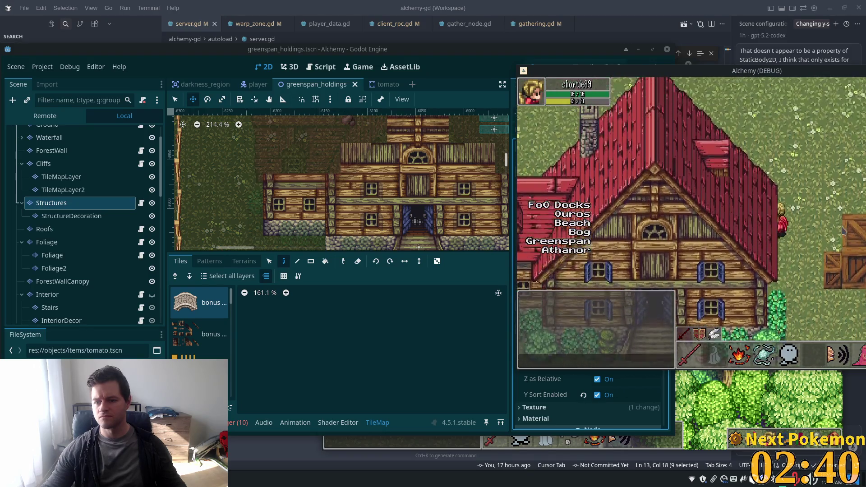
{"action": "key", "text": "Up"}
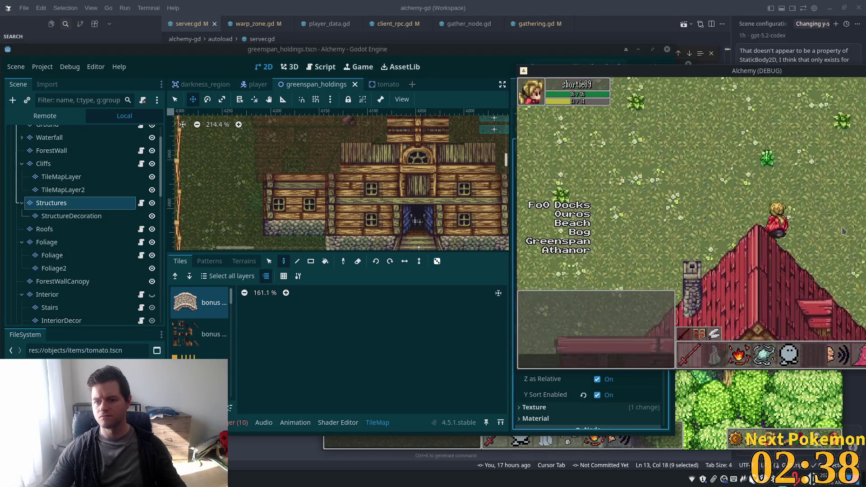
{"action": "left_click_drag", "start_coordinate": [759, 69], "coordinate": [479, 101]}
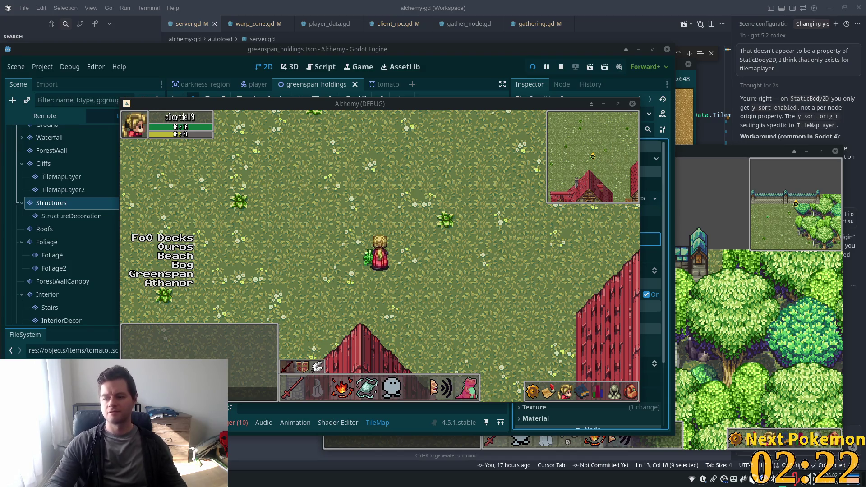
Step: Walk the character north through the rock-dotted grassland toward the stone wall
{"action": "key", "text": "w"}
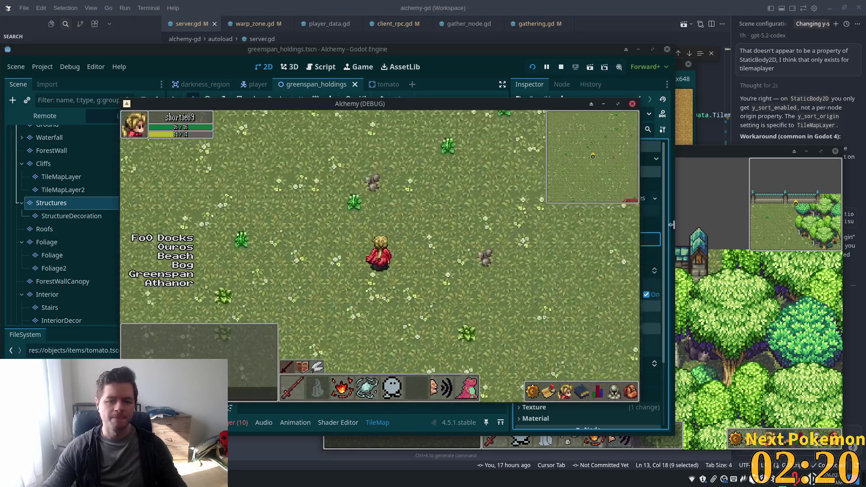
{"action": "key", "text": "w"}
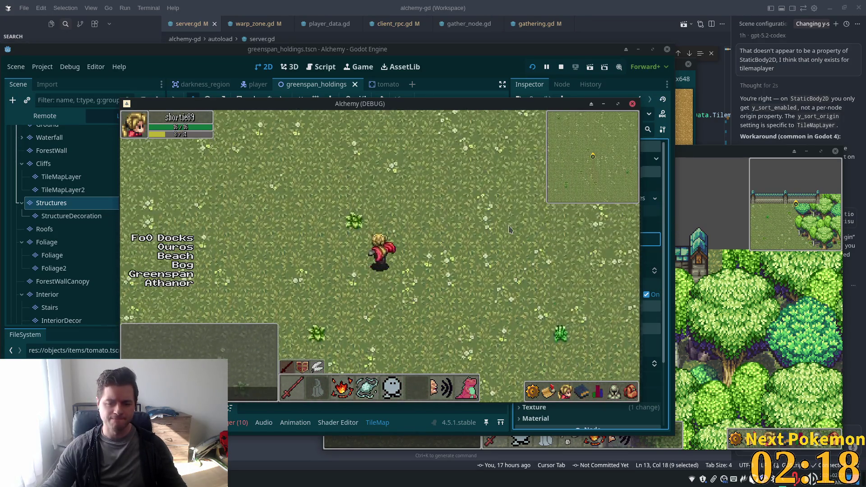
{"action": "key", "text": "w"}
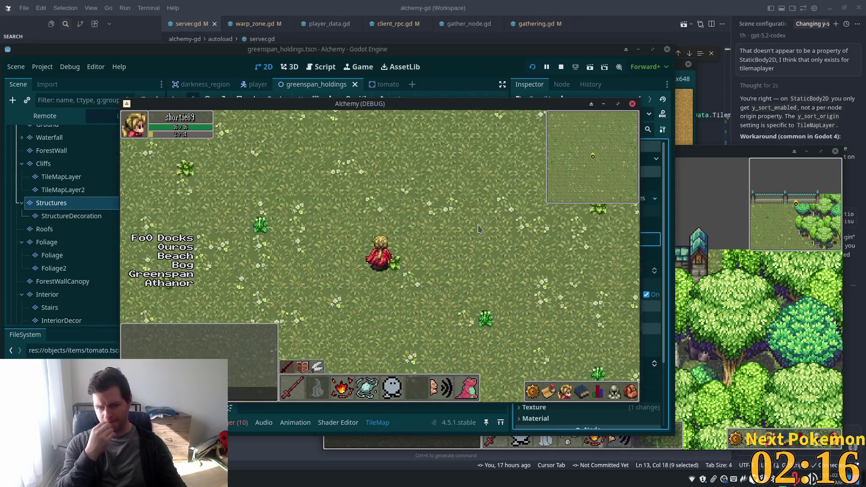
{"action": "key", "text": "w"}
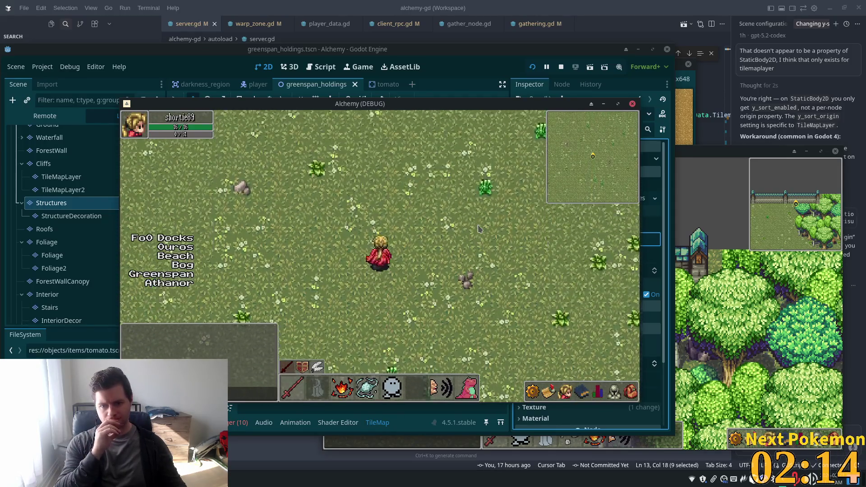
{"action": "key", "text": "w"}
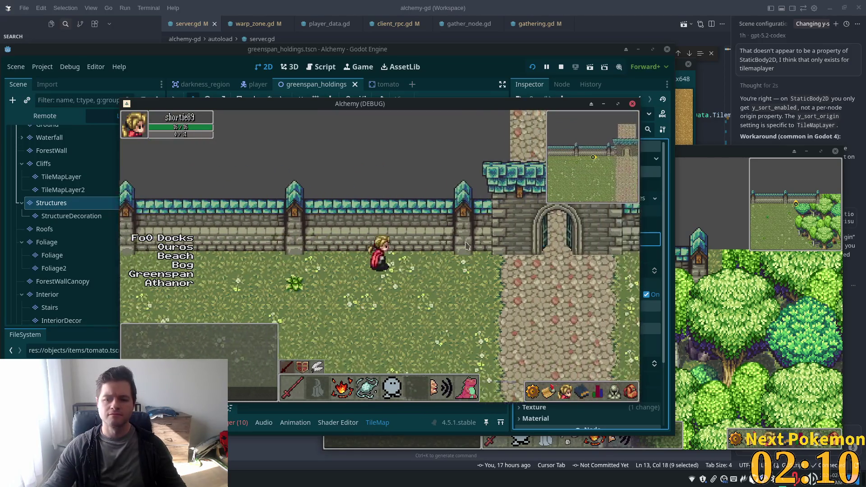
Step: Walk the character east past the gate, then along the wall and up-left through the forest
{"action": "key", "text": "d"}
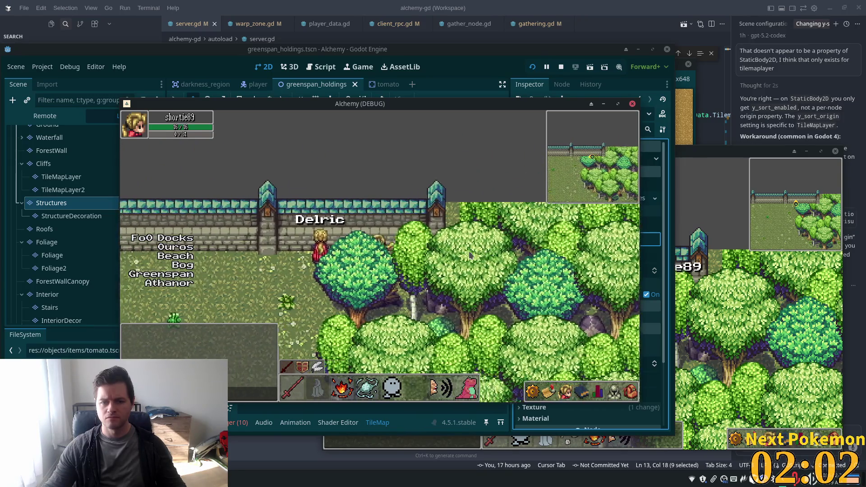
{"action": "key", "text": "s"}
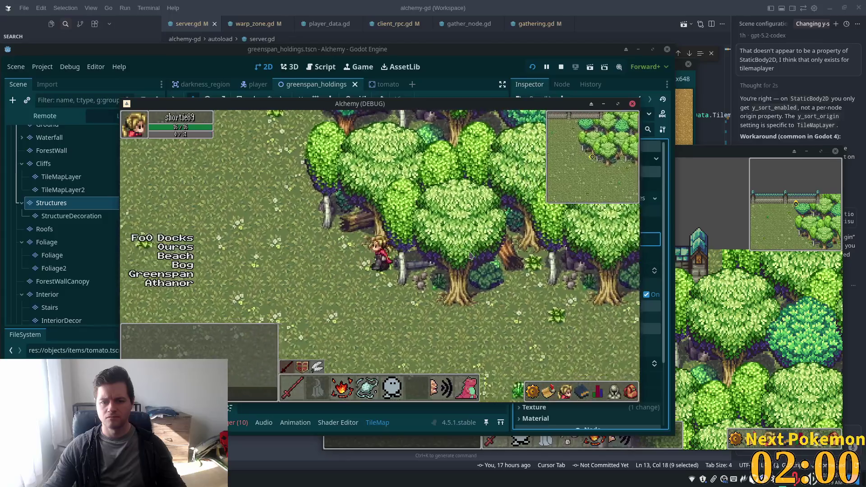
{"action": "key", "text": "w+a"}
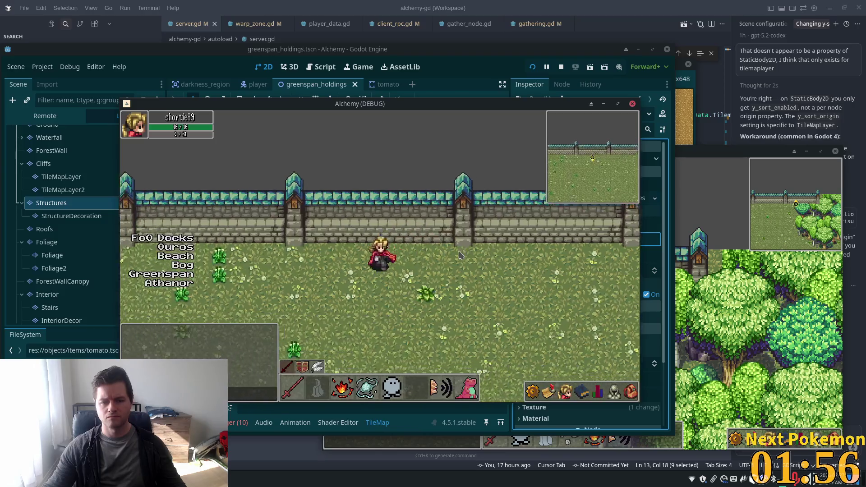
Step: Walk the character south across the meadow and west between the crop fields
{"action": "key", "text": "s"}
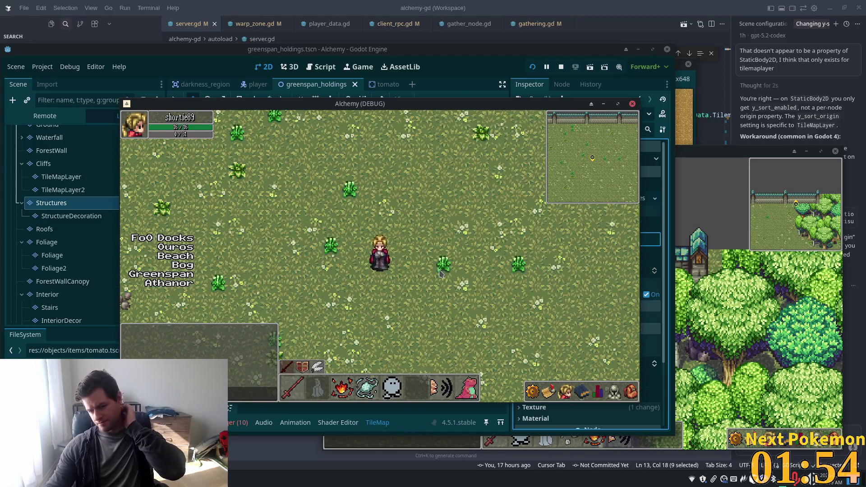
{"action": "key", "text": "s"}
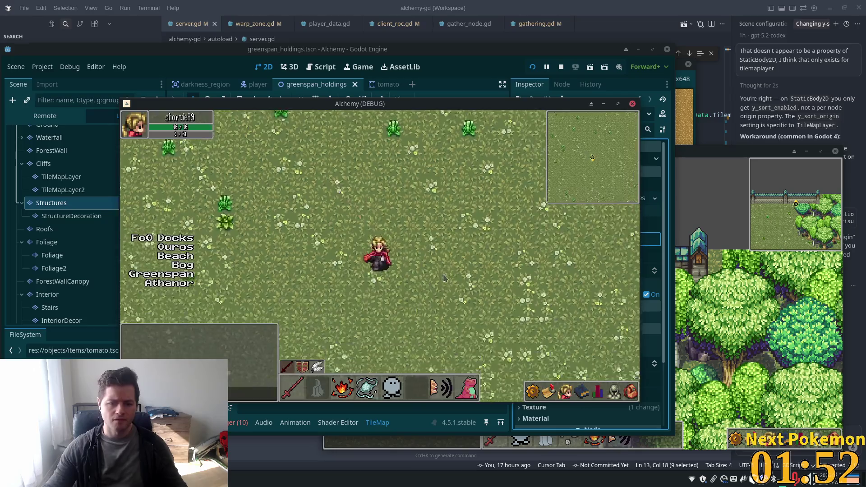
{"action": "key", "text": "s"}
{"action": "key", "text": "a"}
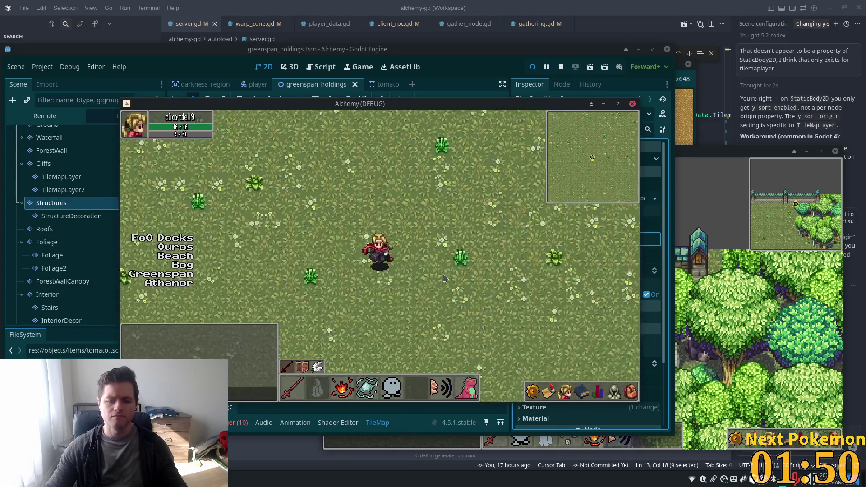
{"action": "key", "text": "s"}
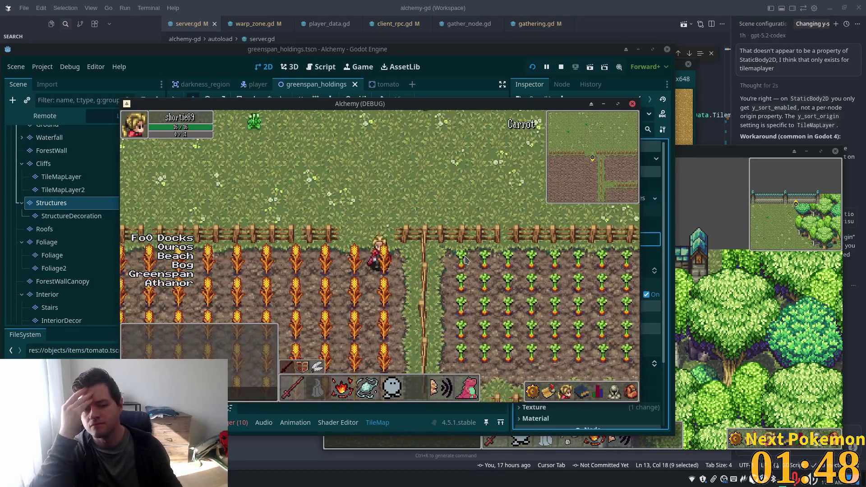
{"action": "key", "text": "a"}
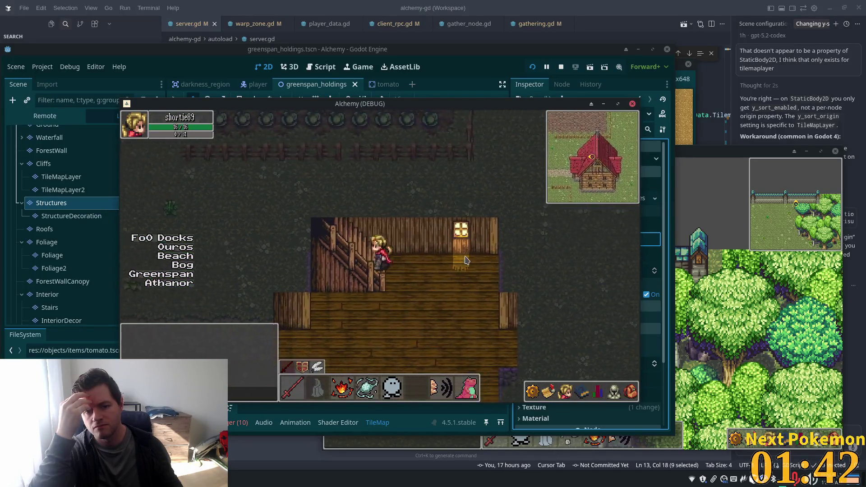
Step: Leave the house, pass behind the tree canopies, reach the animal pen, then select Foliage
{"action": "key", "text": "d"}
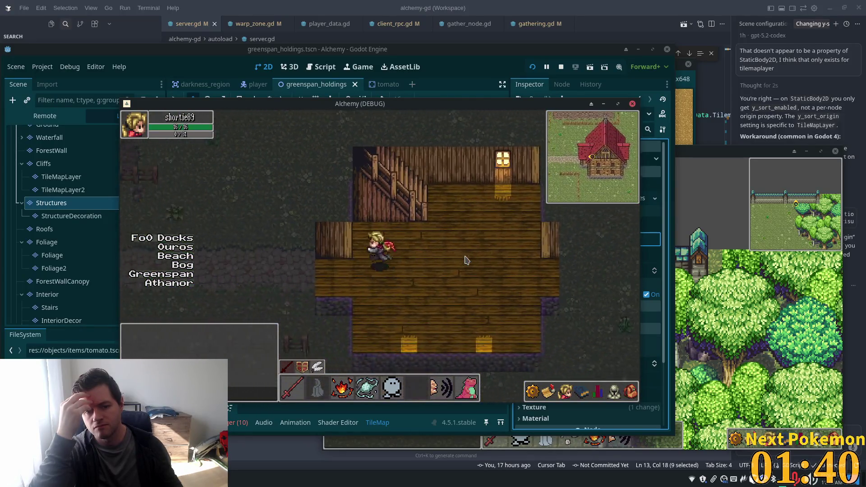
{"action": "key", "text": "a"}
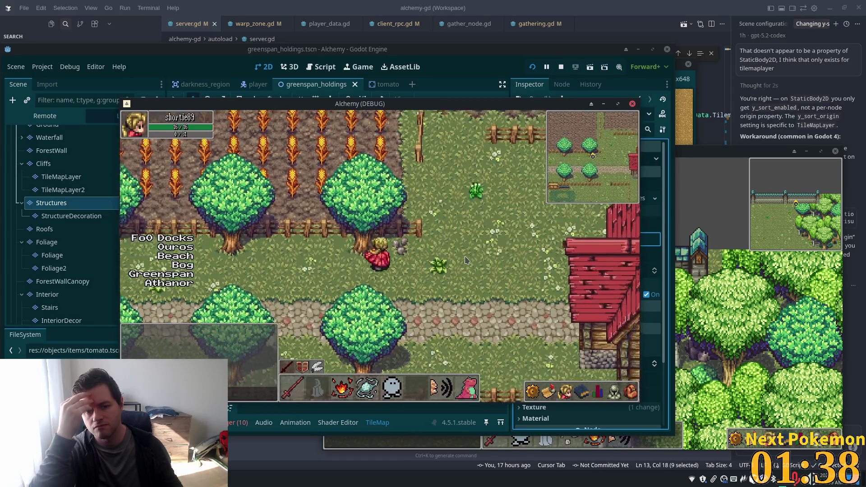
{"action": "key", "text": "w"}
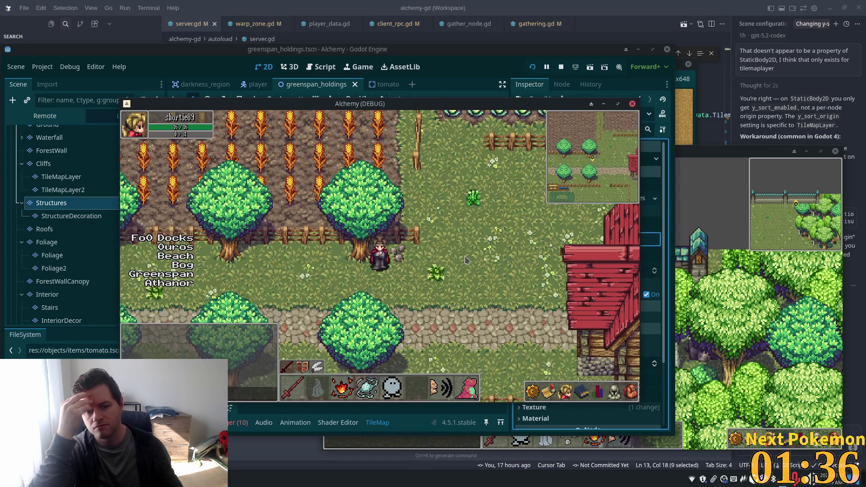
{"action": "key", "text": "w"}
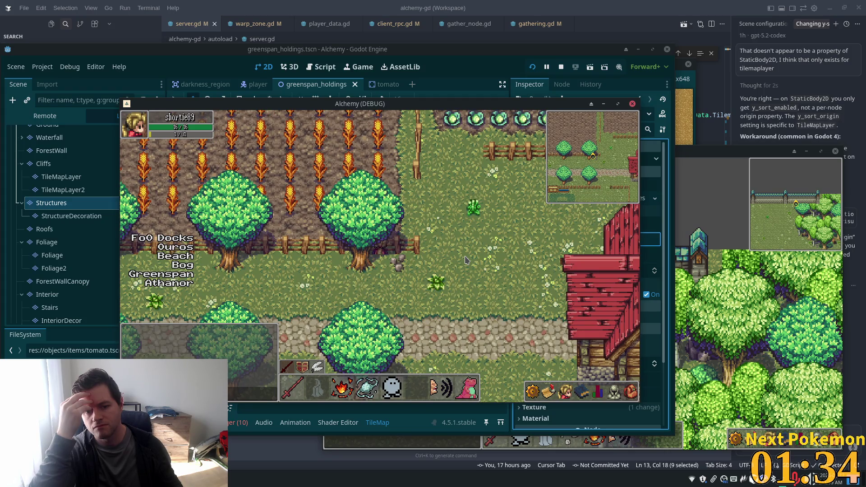
{"action": "key", "text": "s"}
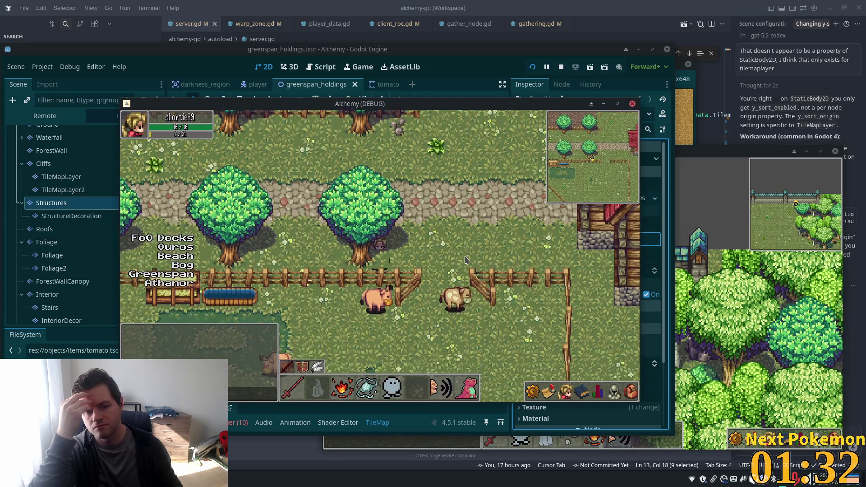
{"action": "left_click", "coordinate": [45, 242]}
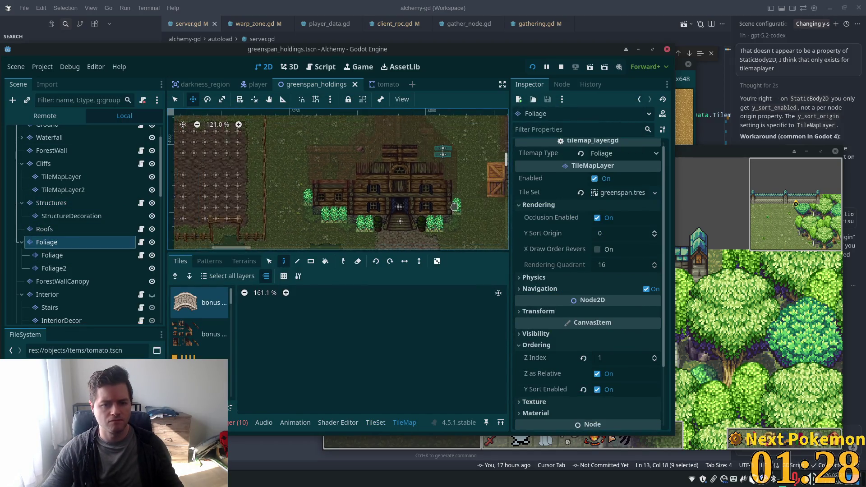
Step: Set the Foliage layer's Y Sort Origin to -16 and run the game with F5
{"action": "scroll", "coordinate": [454, 206], "scroll_direction": "down", "scroll_amount": 3}
{"action": "mouse_move", "coordinate": [454, 207]}
{"action": "left_mouse_down"}
{"action": "mouse_move", "coordinate": [212, 159]}
{"action": "mouse_move", "coordinate": [305, 189]}
{"action": "left_mouse_up"}
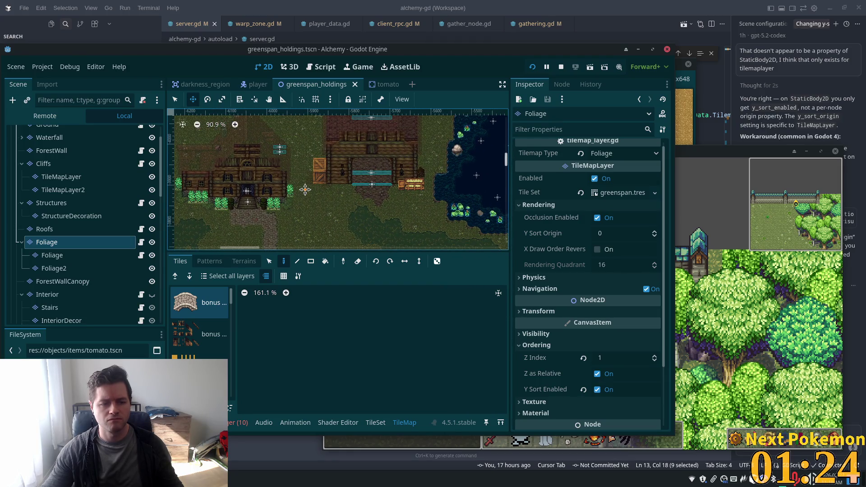
{"action": "left_click", "coordinate": [618, 234]}
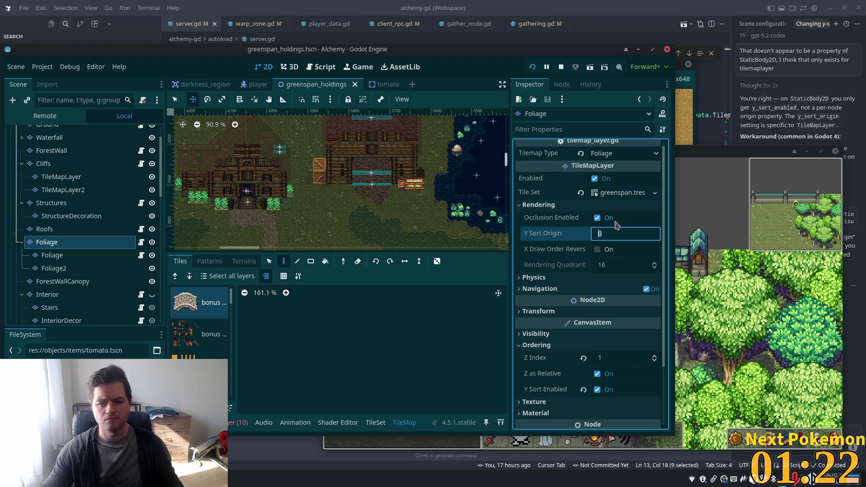
{"action": "type", "text": "-16"}
{"action": "key", "text": "Tab"}
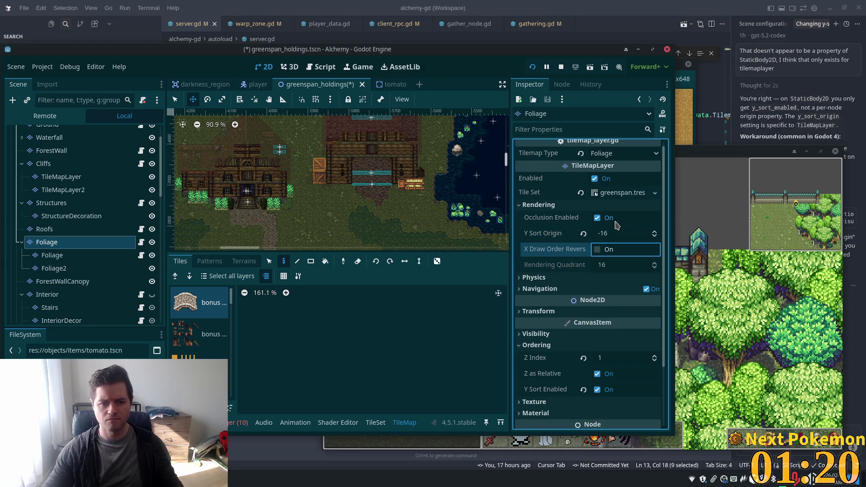
{"action": "left_click_drag", "start_coordinate": [491, 144], "coordinate": [436, 191]}
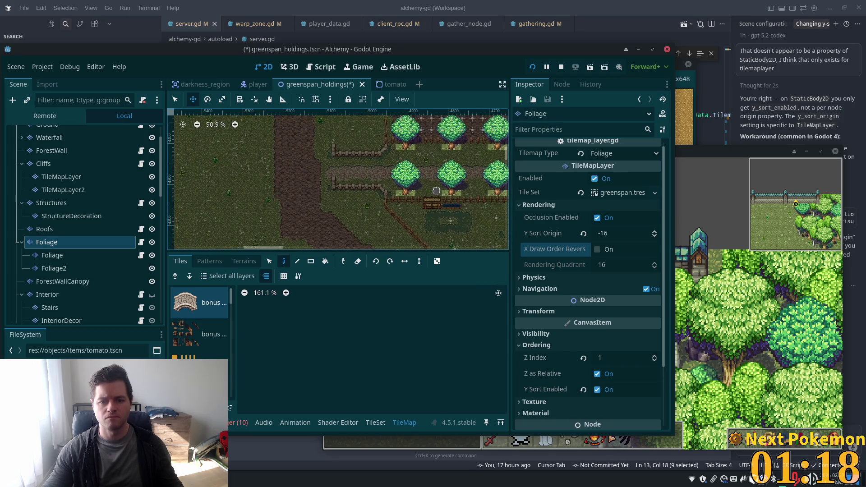
{"action": "key", "text": "F5"}
Step: Walk the player under the tree canopy, through the red barn, and along the cobbled path
{"action": "key", "text": "Up"}
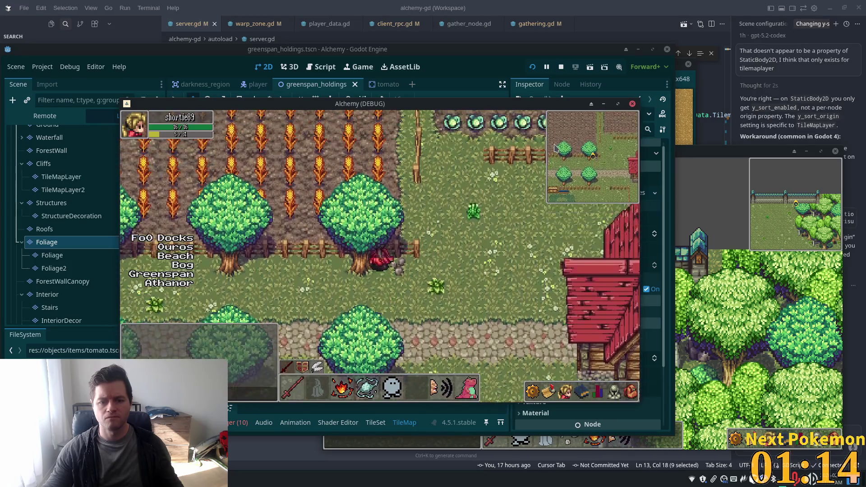
{"action": "key", "text": "Down"}
{"action": "key", "text": "Up"}
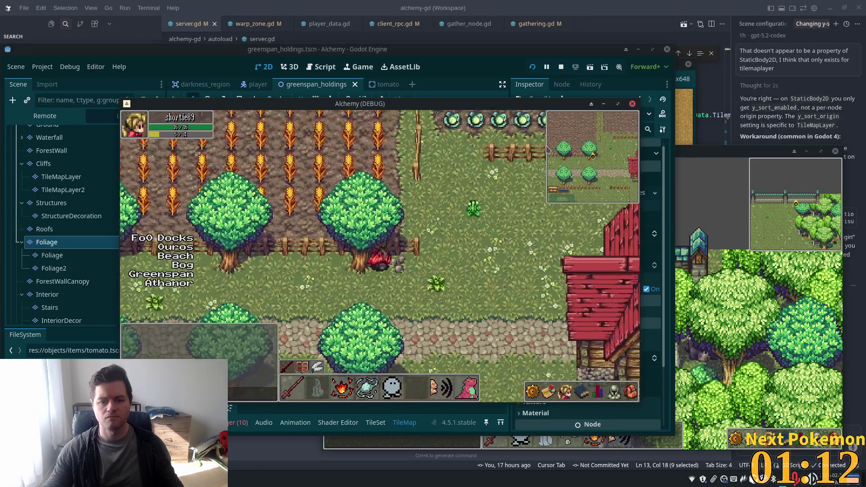
{"action": "key", "text": "Right"}
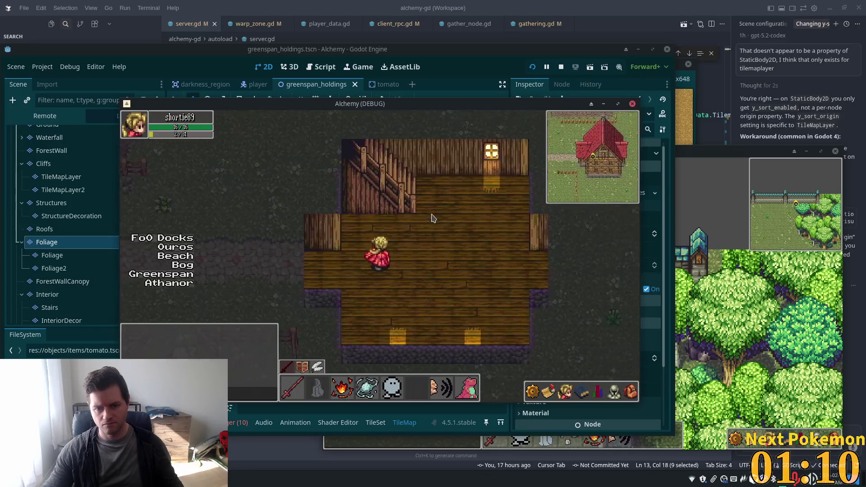
{"action": "key", "text": "Right"}
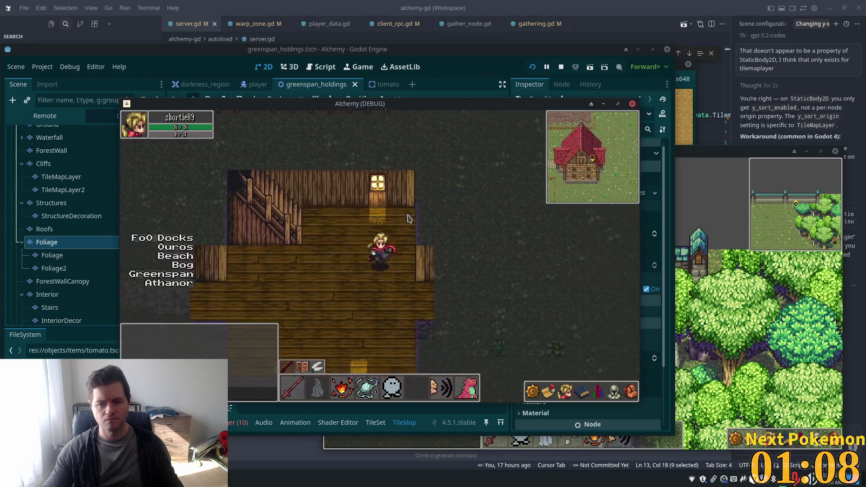
{"action": "key", "text": "Up"}
{"action": "key", "text": "Right"}
{"action": "key", "text": "Left"}
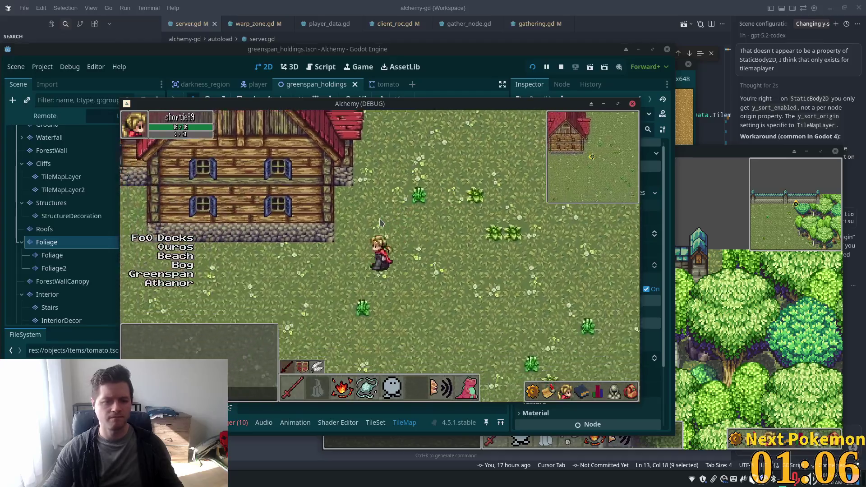
{"action": "key", "text": "Left"}
{"action": "key", "text": "Up"}
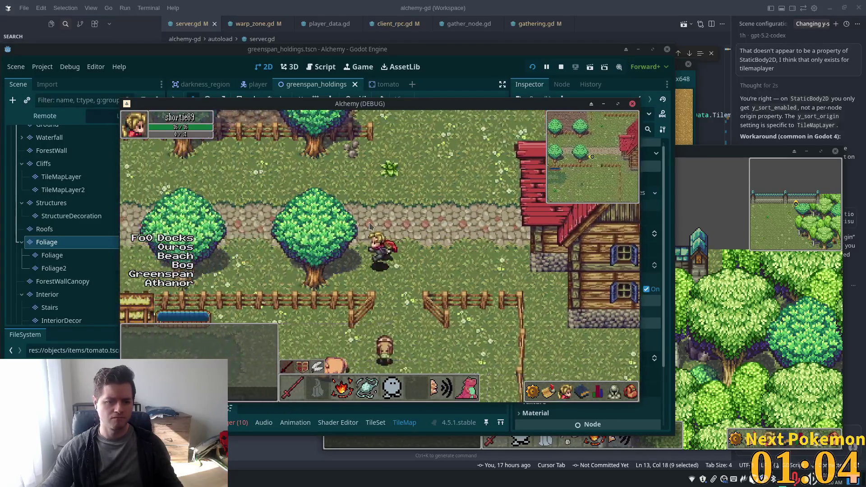
{"action": "key", "text": "Left"}
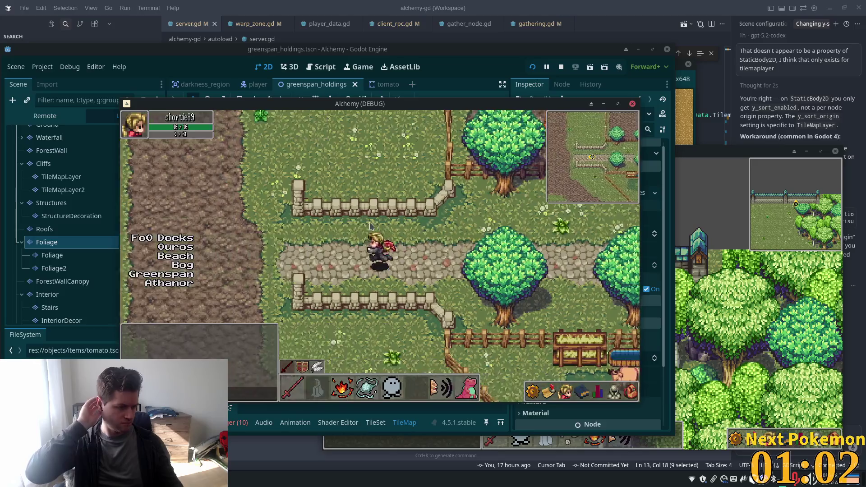
{"action": "key", "text": "Left"}
{"action": "key", "text": "Left"}
Step: Walk past the pond, up the house steps, behind the trees and through the fence gate, then return to the editor
{"action": "key", "text": "Down"}
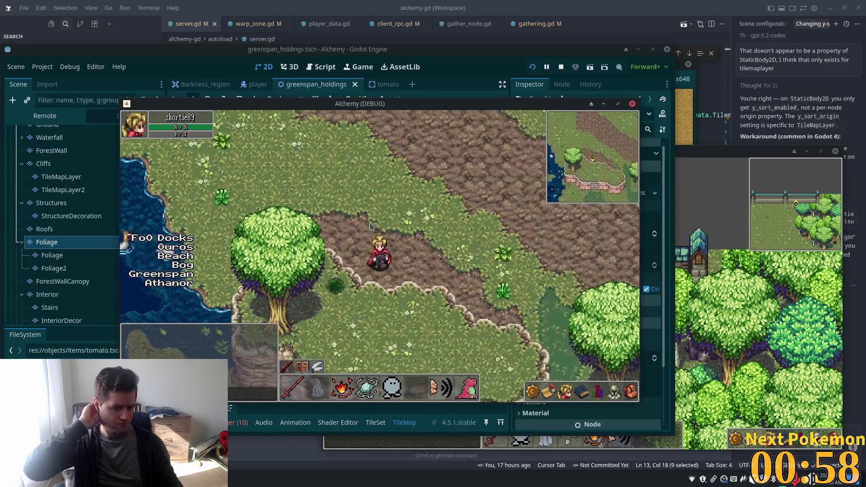
{"action": "key", "text": "Down"}
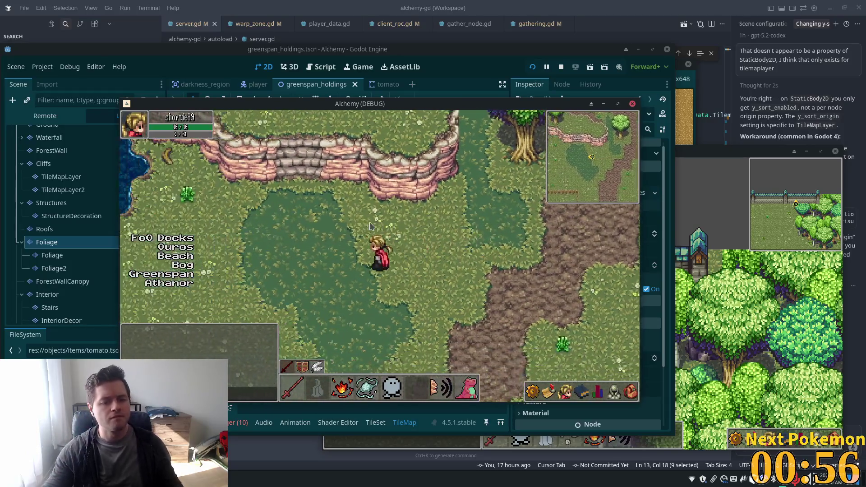
{"action": "key", "text": "Left"}
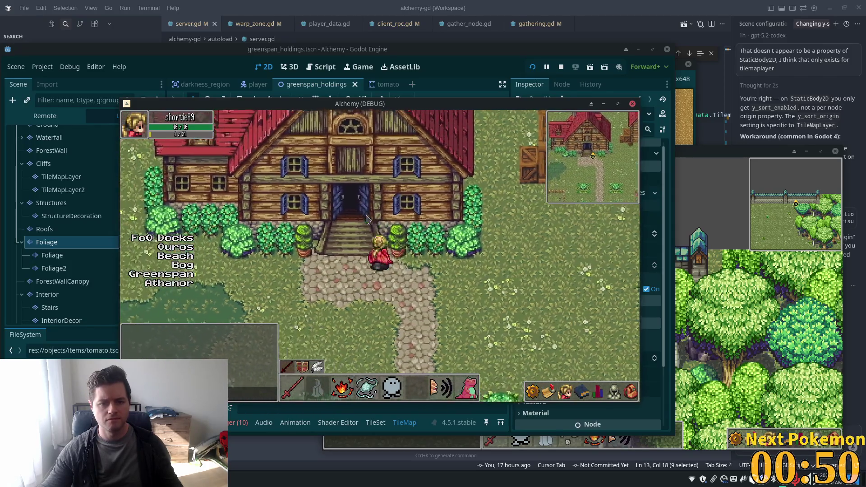
{"action": "key", "text": "Up"}
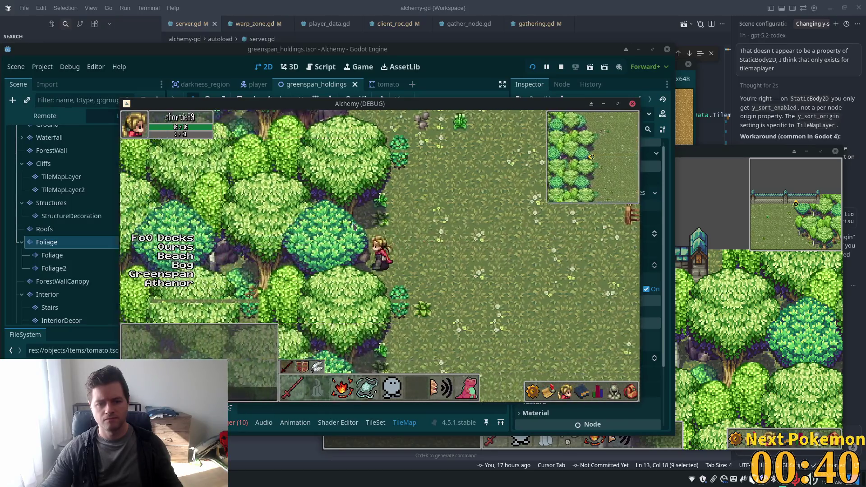
{"action": "key", "text": "Left"}
{"action": "key", "text": "Left"}
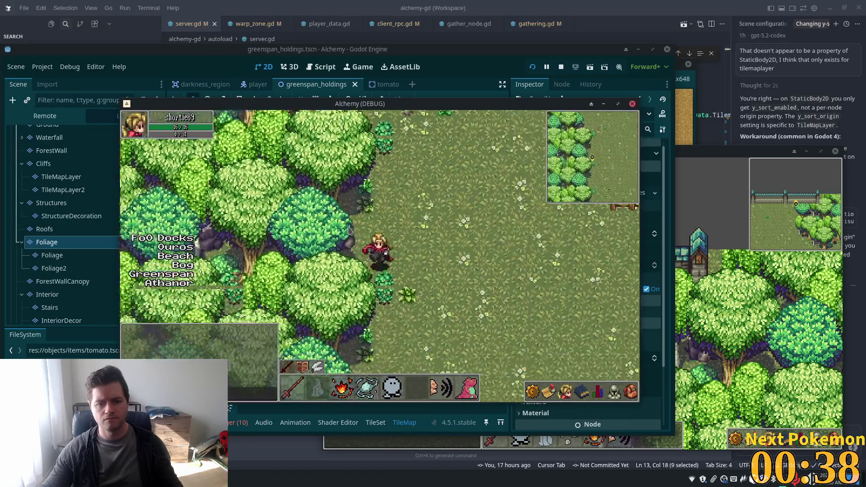
{"action": "key", "text": "Left"}
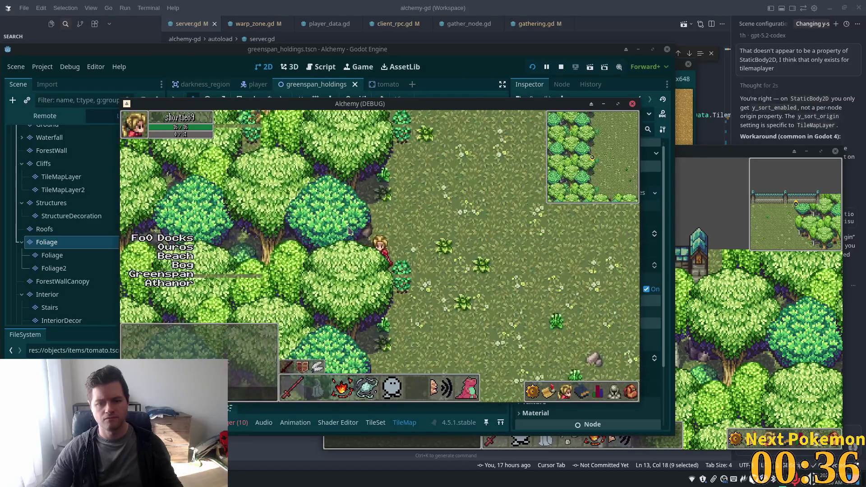
{"action": "key", "text": "Right"}
{"action": "key", "text": "Right"}
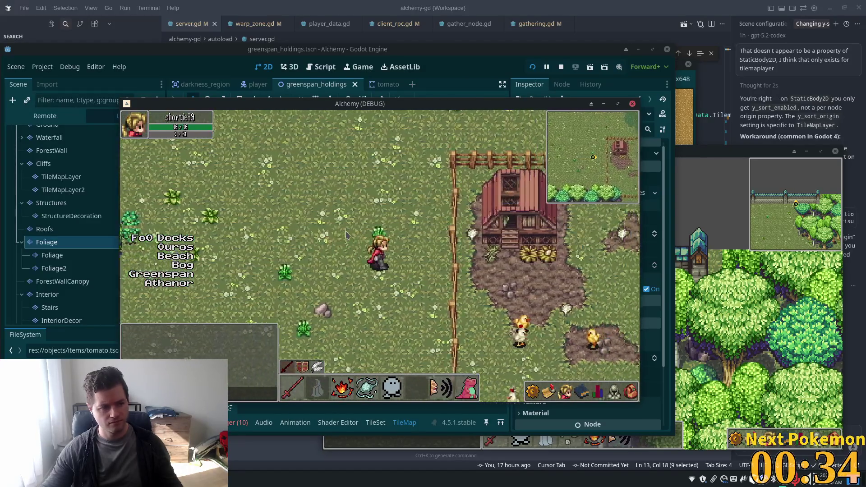
{"action": "key", "text": "Up"}
{"action": "key", "text": "Up"}
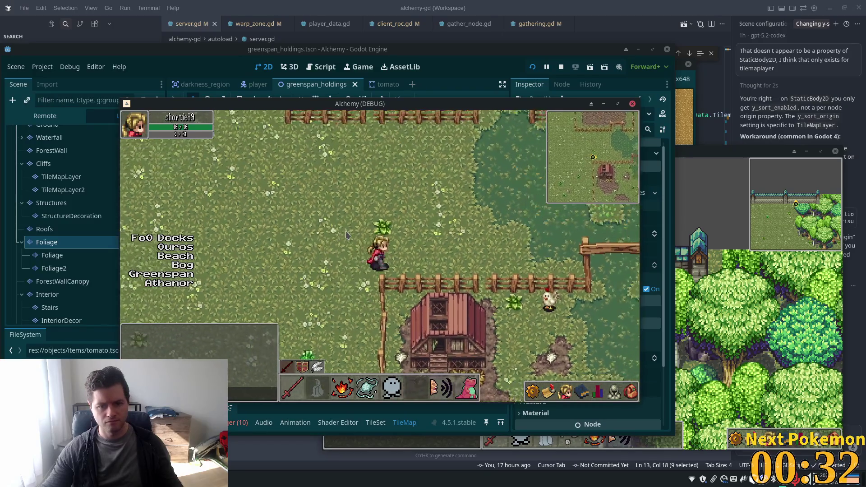
{"action": "key", "text": "Up"}
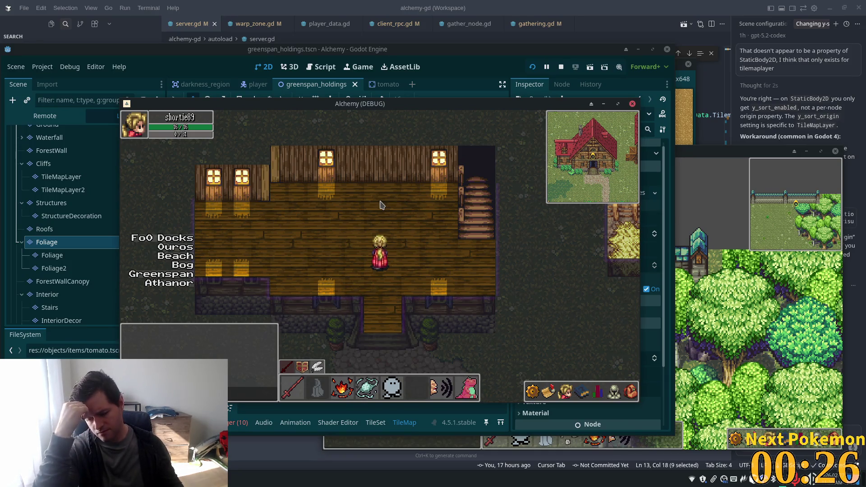
{"action": "key", "text": "Right"}
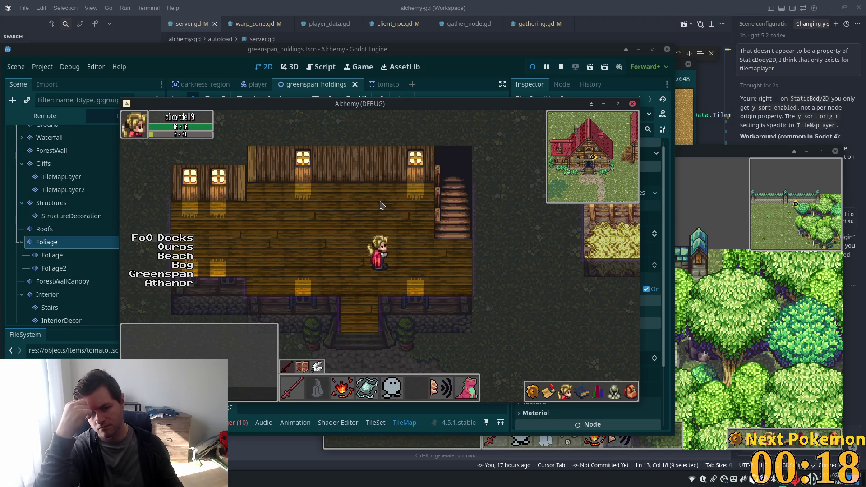
{"action": "left_click", "coordinate": [70, 254]}
{"action": "scroll", "coordinate": [70, 268], "scroll_direction": "down", "scroll_amount": 5}
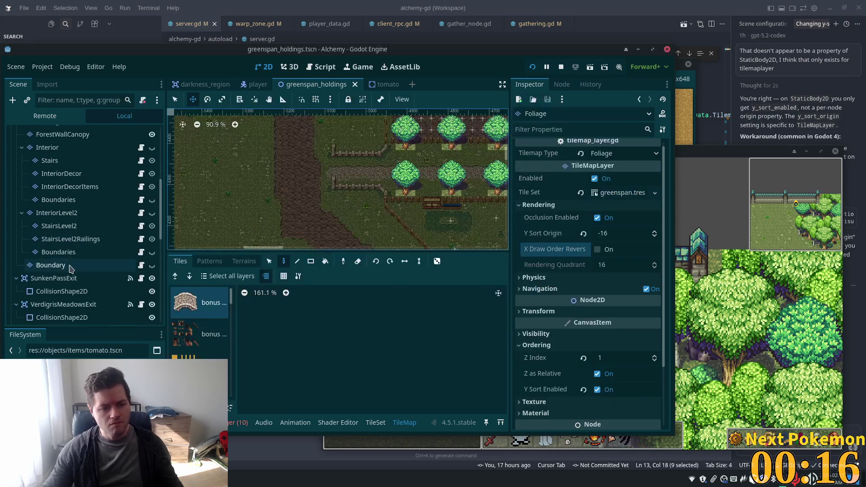
Step: Bring the houses into view on the map and select the Tomato node
{"action": "scroll", "coordinate": [70, 268], "scroll_direction": "down", "scroll_amount": 3}
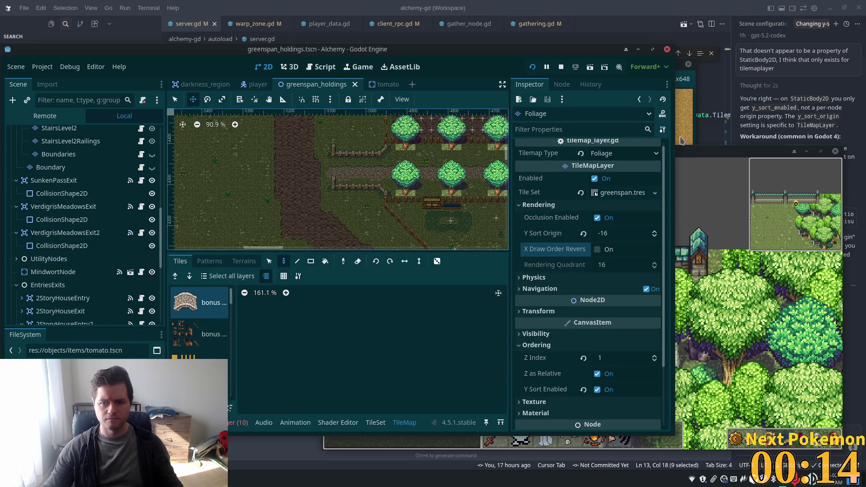
{"action": "scroll", "coordinate": [279, 187], "scroll_direction": "down", "scroll_amount": 8}
{"action": "mouse_move", "coordinate": [279, 186]}
{"action": "left_mouse_down"}
{"action": "mouse_move", "coordinate": [413, 152]}
{"action": "mouse_move", "coordinate": [368, 229]}
{"action": "left_mouse_up"}
{"action": "scroll", "coordinate": [413, 151], "scroll_direction": "up", "scroll_amount": 6}
{"action": "scroll", "coordinate": [390, 191], "scroll_direction": "up", "scroll_amount": 6}
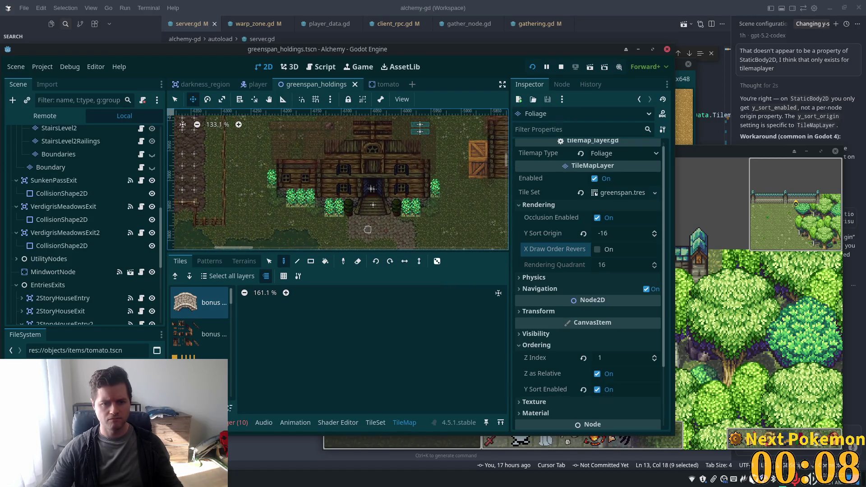
{"action": "scroll", "coordinate": [79, 273], "scroll_direction": "down", "scroll_amount": 5}
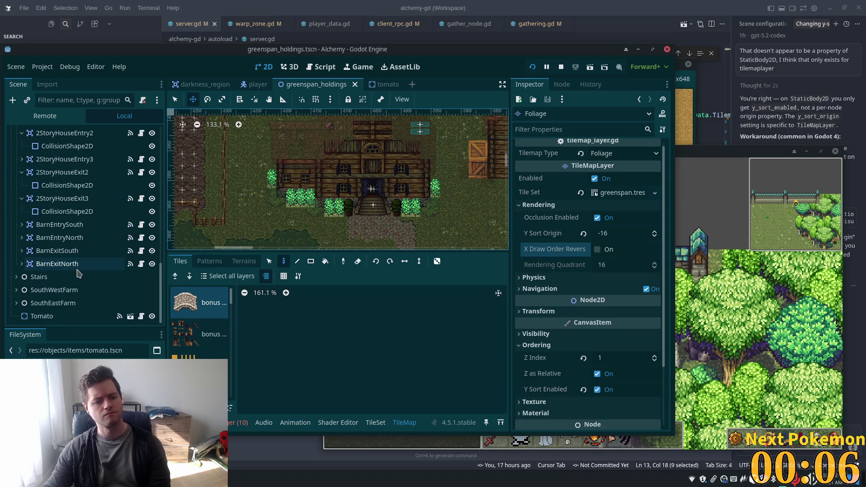
{"action": "left_click", "coordinate": [42, 316]}
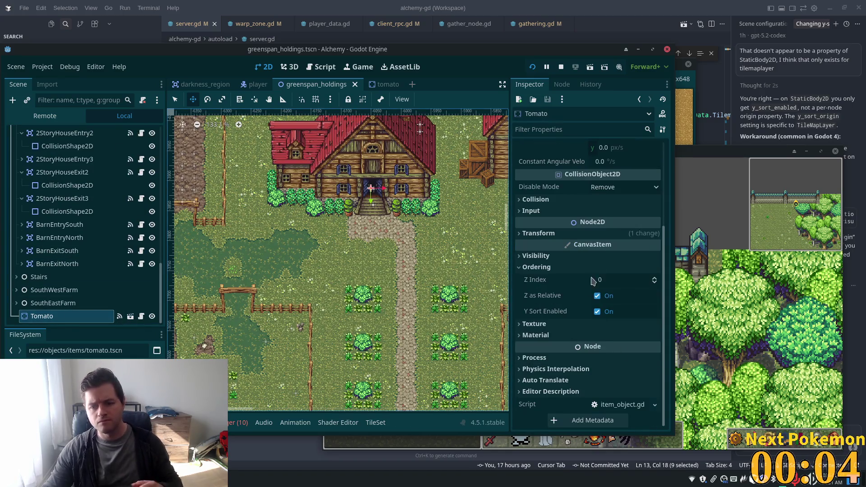
Step: Test a Z Index of 1 on the Tomato in game, then revert it to 0 and save
{"action": "left_click", "coordinate": [593, 281]}
{"action": "type", "text": "1"}
{"action": "key", "text": "Tab"}
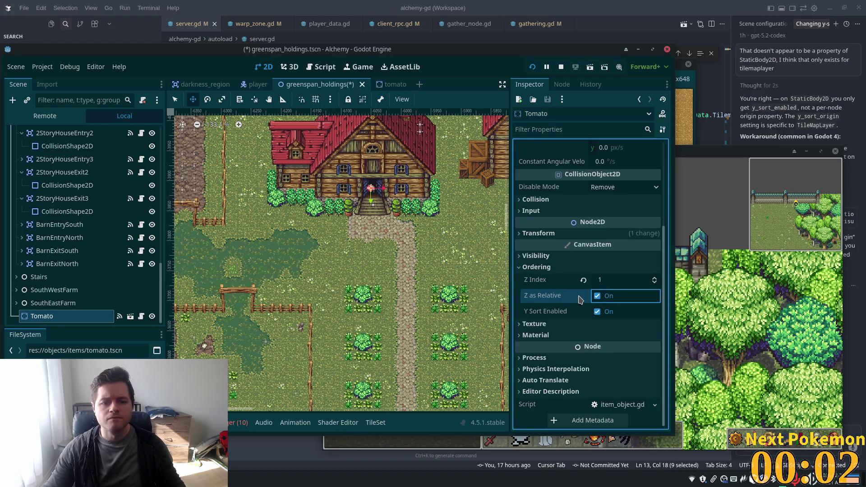
{"action": "key", "text": "F5"}
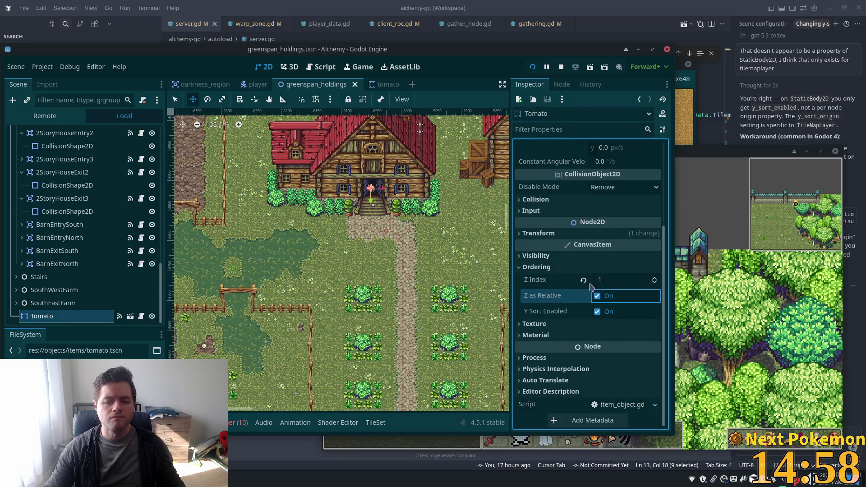
{"action": "left_click", "coordinate": [583, 280]}
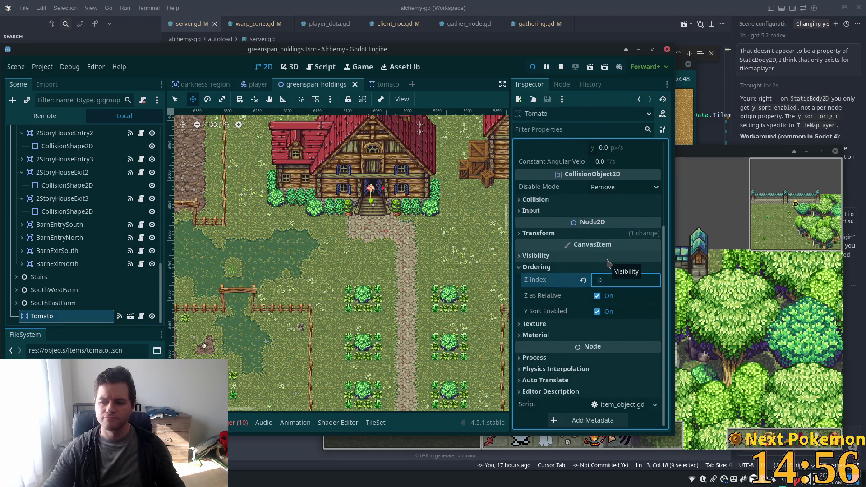
{"action": "key", "text": "ctrl+s"}
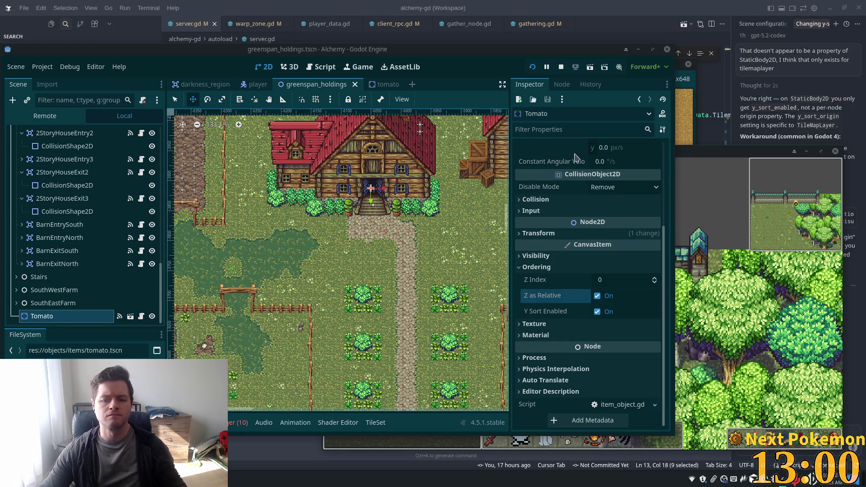
Step: In the Alchemy game window, walk the player out of the house, left past the tomato farm, and back inside
{"action": "key", "text": "alt+Tab"}
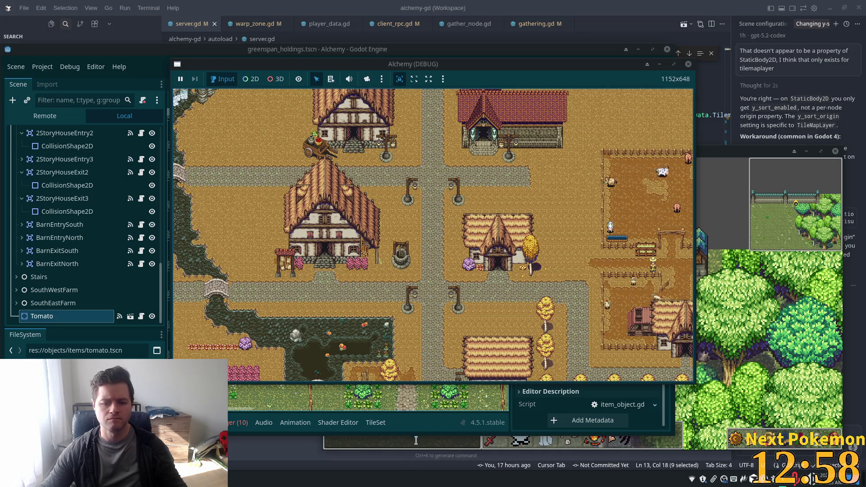
{"action": "key", "text": "alt+Tab"}
{"action": "key", "text": "alt+Tab"}
{"action": "key", "text": "Left"}
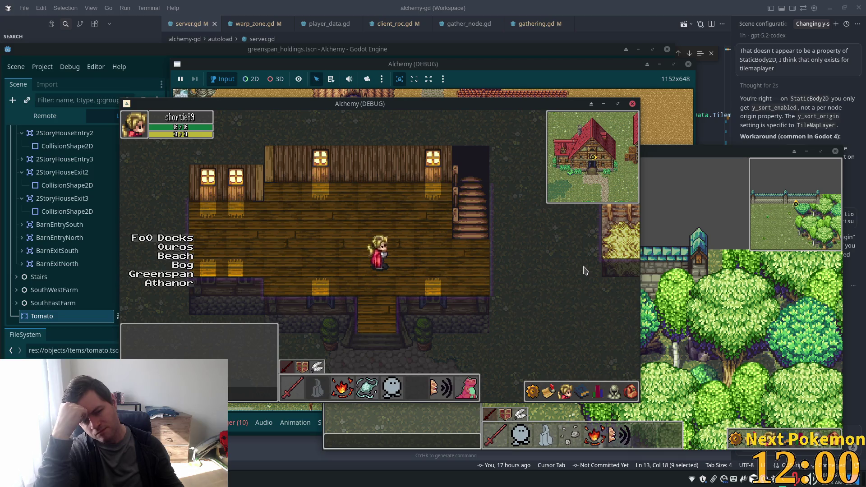
{"action": "key", "text": "Down"}
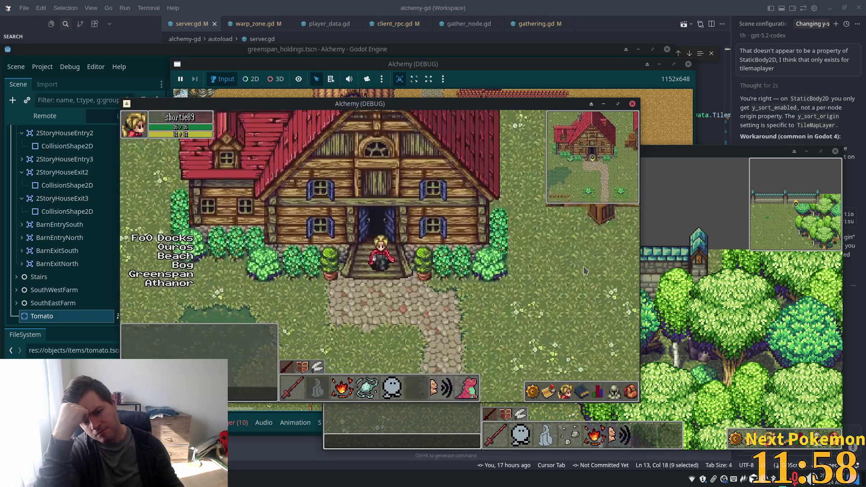
{"action": "key", "text": "Left"}
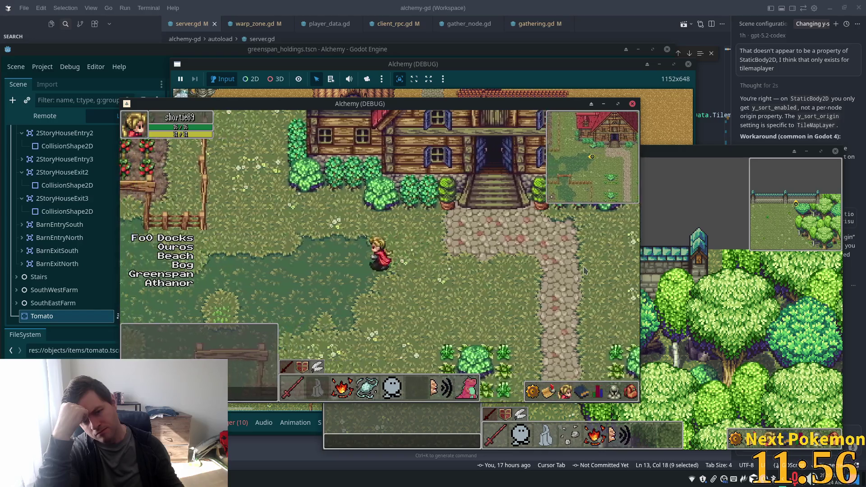
{"action": "key", "text": "Left"}
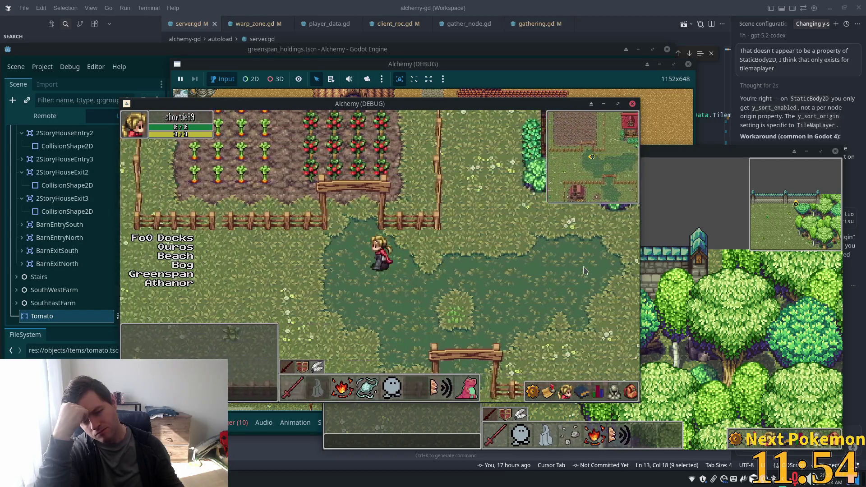
{"action": "key", "text": "Left"}
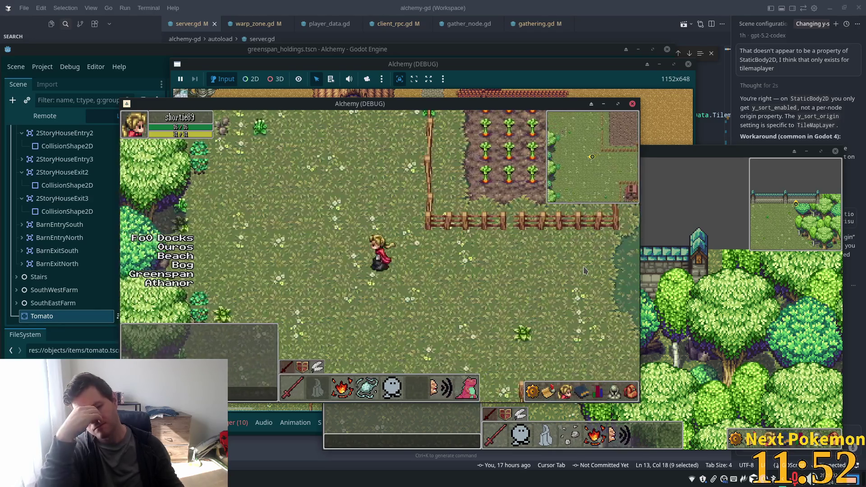
{"action": "key", "text": "Left"}
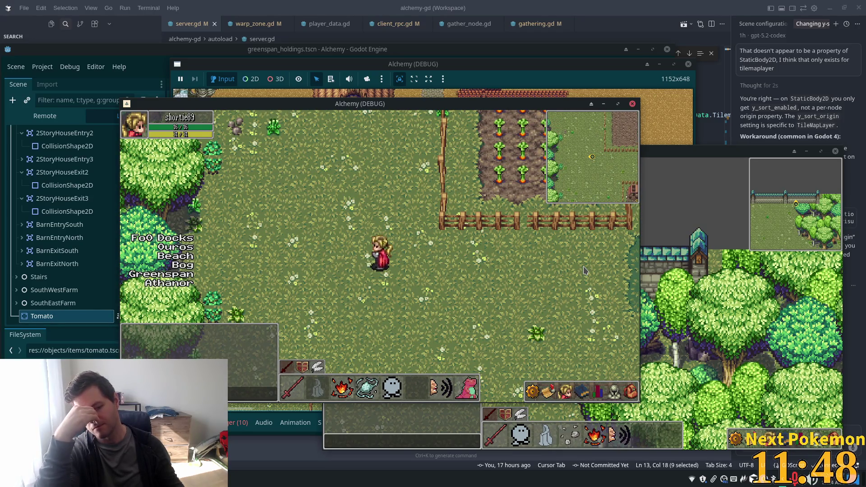
{"action": "key", "text": "Down"}
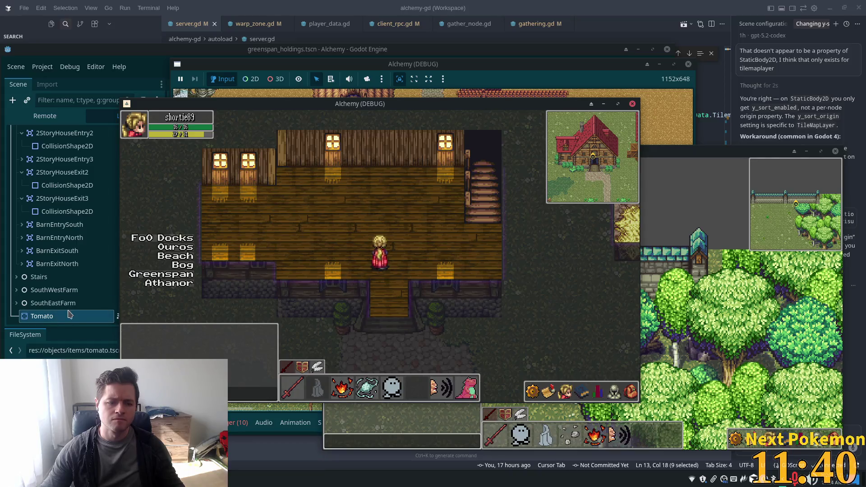
Step: Inspect the tomato scene's root Tomato node, then return to the greenspan_holdings scene
{"action": "left_click", "coordinate": [53, 302]}
{"action": "left_click", "coordinate": [57, 318]}
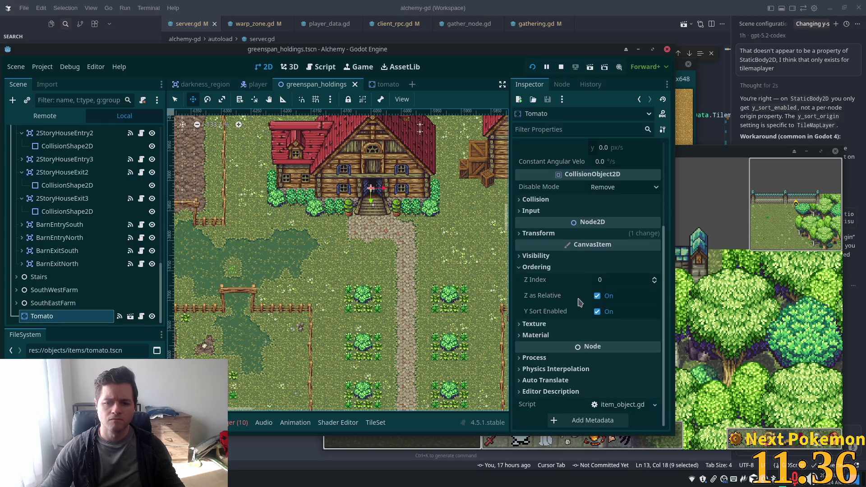
{"action": "left_click", "coordinate": [373, 87]}
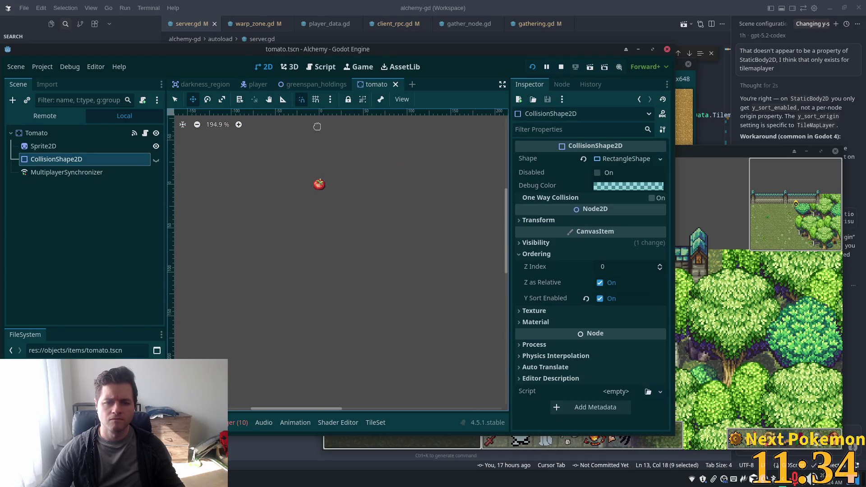
{"action": "left_click", "coordinate": [118, 134]}
{"action": "scroll", "coordinate": [567, 264], "scroll_direction": "down", "scroll_amount": 1}
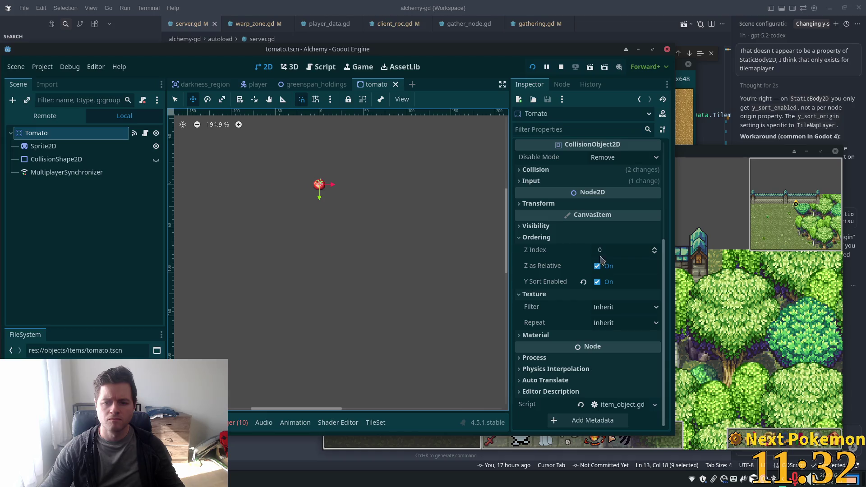
{"action": "mouse_move", "coordinate": [308, 83]}
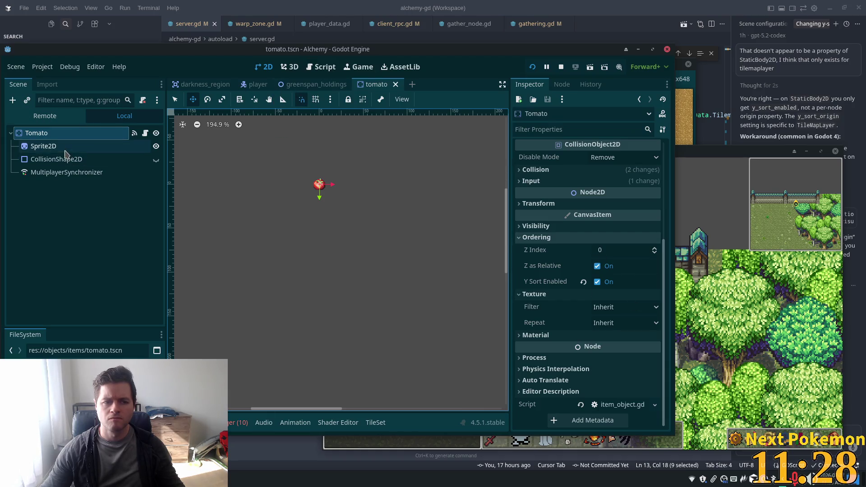
{"action": "left_click", "coordinate": [307, 84]}
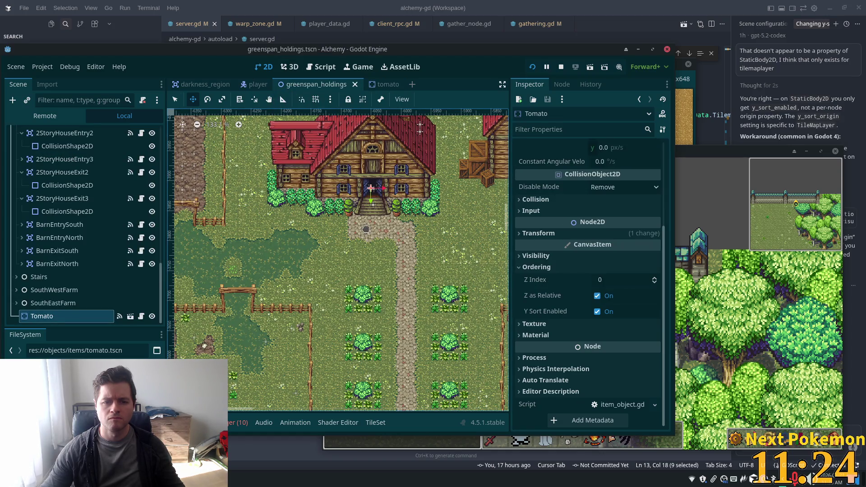
Step: Drag the Tomato onto the path below the farmhouse and playtest it with F5
{"action": "mouse_move", "coordinate": [365, 228]}
{"action": "left_mouse_down"}
{"action": "mouse_move", "coordinate": [345, 250]}
{"action": "mouse_move", "coordinate": [357, 270]}
{"action": "left_mouse_up"}
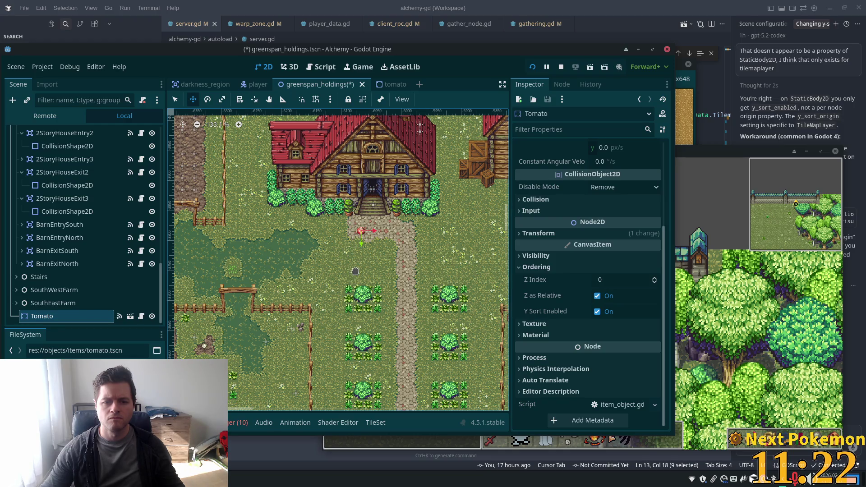
{"action": "key", "text": "F5"}
{"action": "key", "text": "Down"}
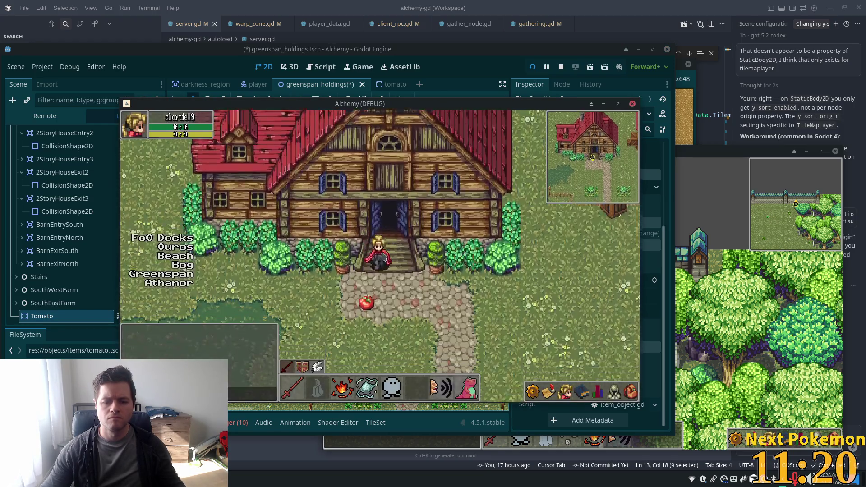
{"action": "key", "text": "Up"}
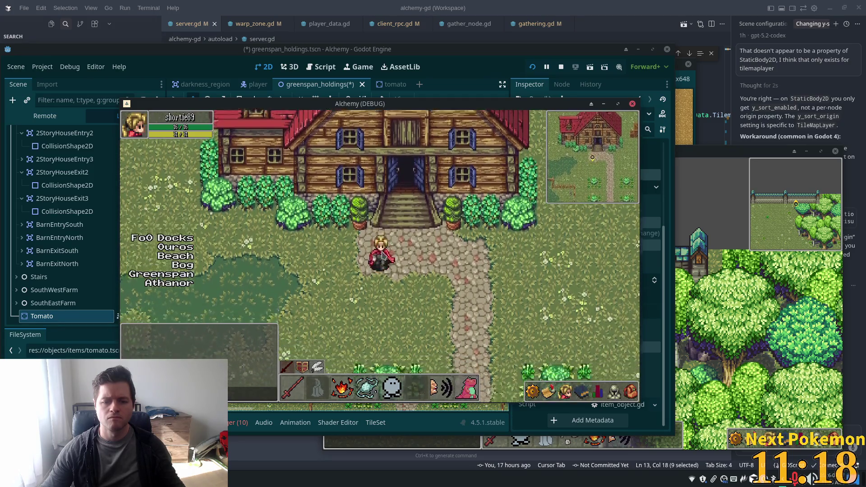
{"action": "key", "text": "Right"}
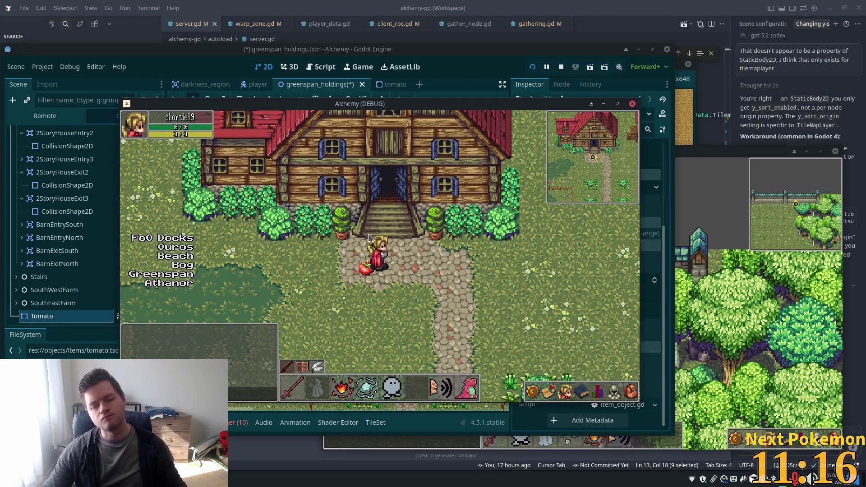
Step: Back in the editor, set the Tomato's Z Index to 1
{"action": "left_click", "coordinate": [88, 318]}
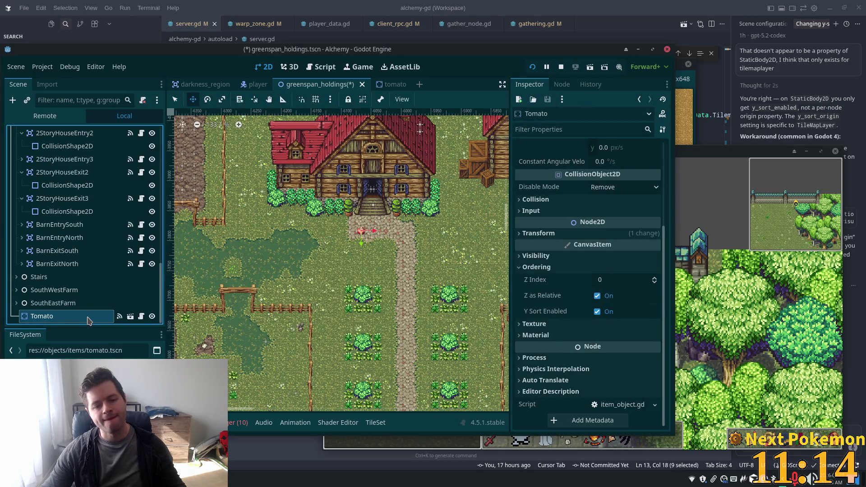
{"action": "left_click", "coordinate": [632, 279]}
{"action": "type", "text": "1"}
{"action": "key", "text": "Return"}
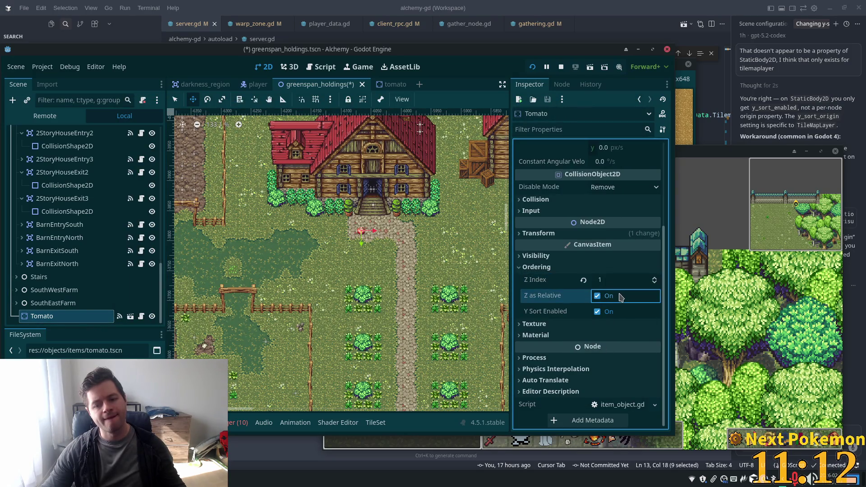
Step: Walk the character to the tomato and pick it up, then open the agent chat about y-sort origin
{"action": "key", "text": "alt+Tab"}
{"action": "key", "text": "Down"}
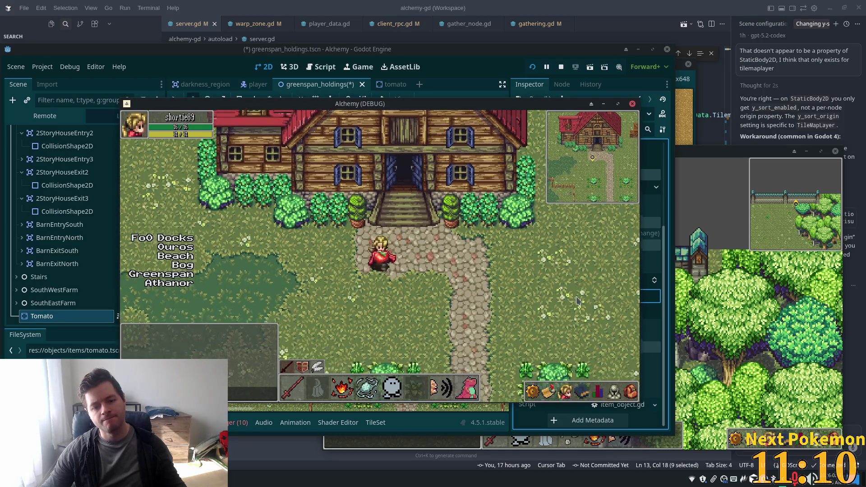
{"action": "key", "text": "Up"}
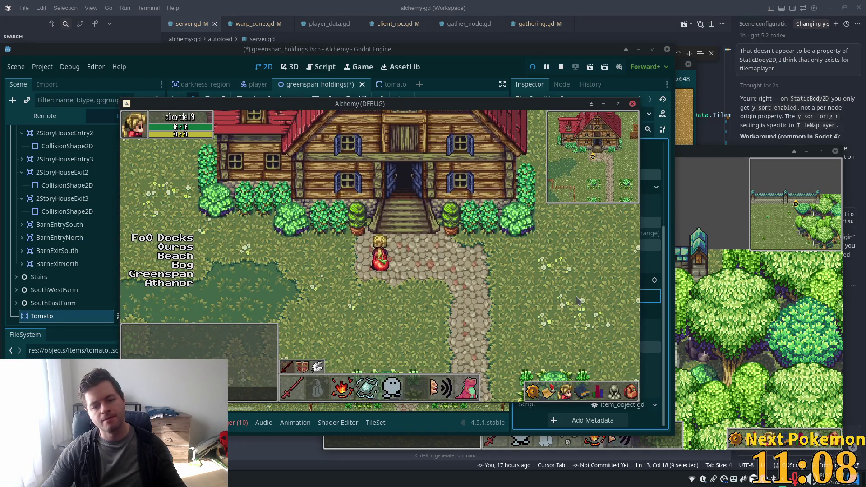
{"action": "key", "text": "Right"}
{"action": "key", "text": "Left"}
{"action": "key", "text": "Down"}
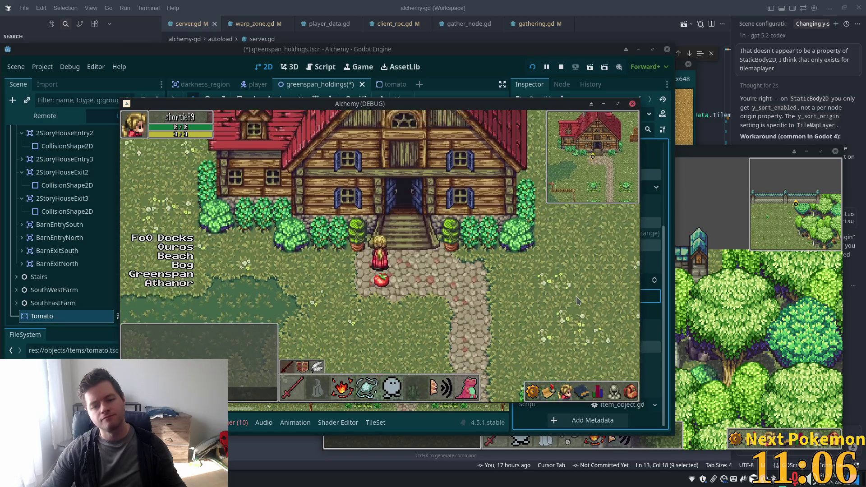
{"action": "key", "text": "Up"}
{"action": "key", "text": "Down"}
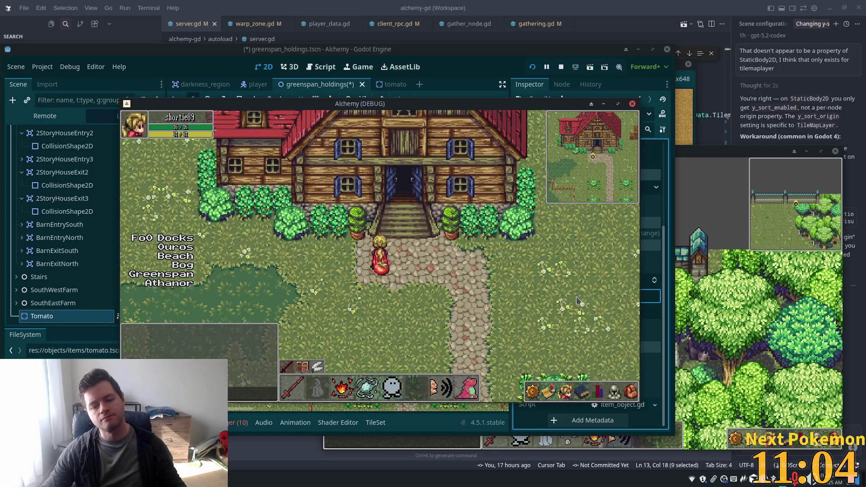
{"action": "key", "text": "Down"}
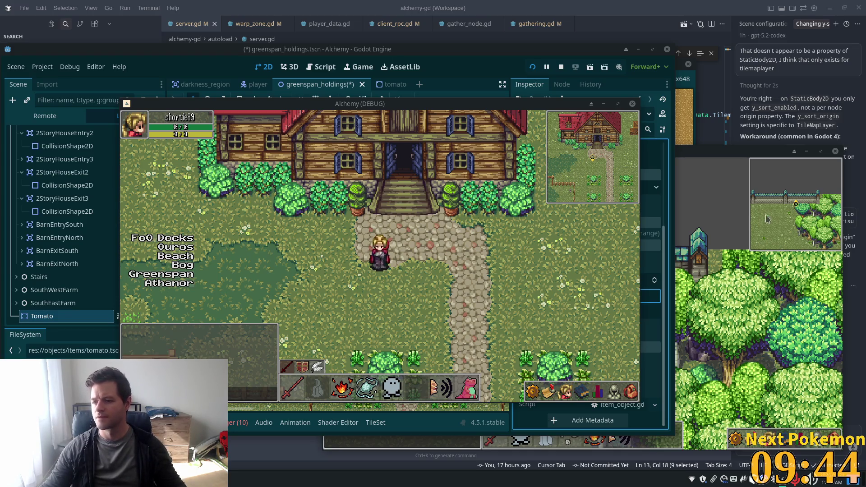
{"action": "left_click", "coordinate": [846, 24]}
{"action": "left_click", "coordinate": [807, 72]}
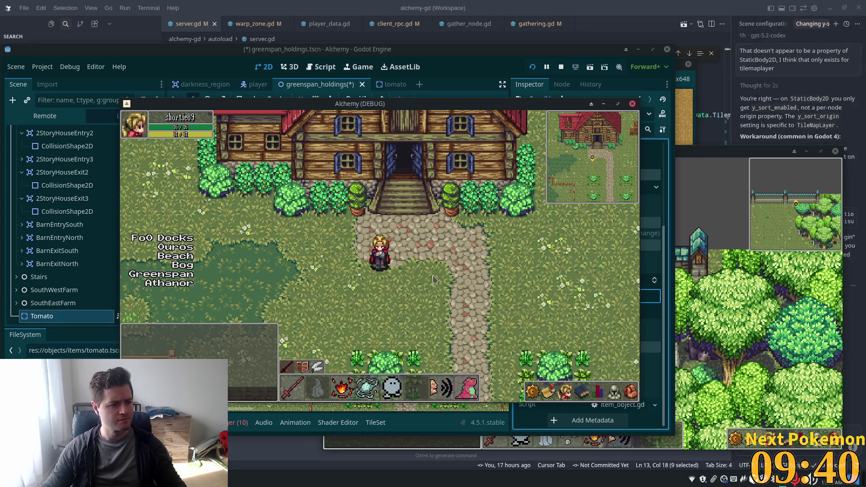
Step: Leave the tomato, walk to the house door and back, and carry the tomato around to check layering
{"action": "key", "text": "Right"}
{"action": "key", "text": "Up"}
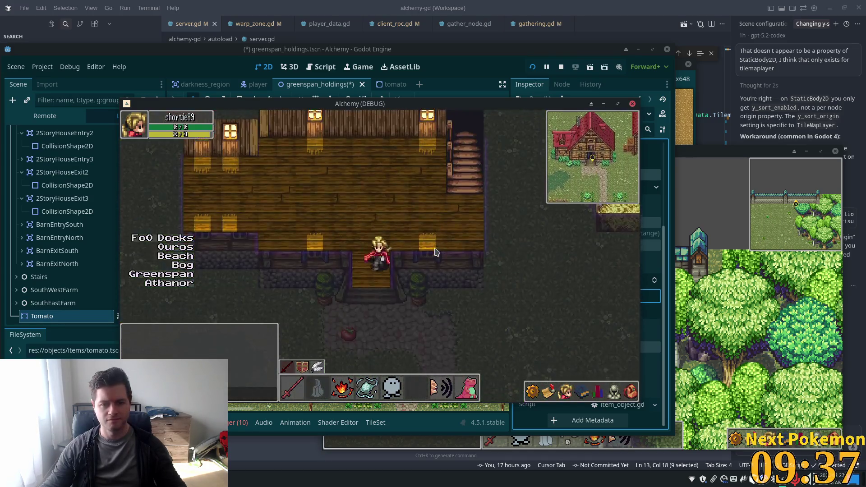
{"action": "key", "text": "Down"}
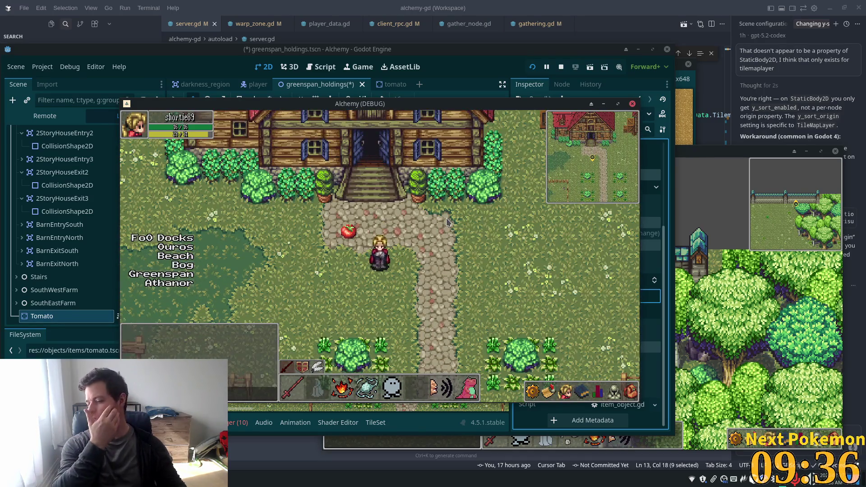
{"action": "key", "text": "Left"}
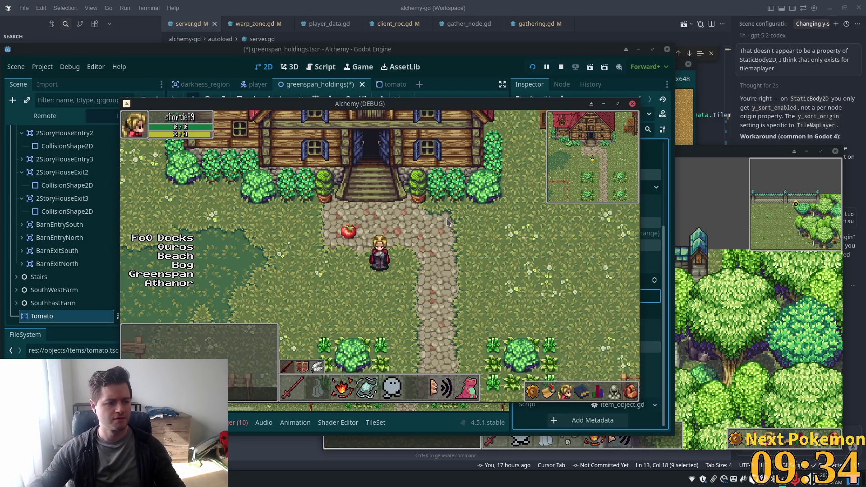
{"action": "key", "text": "Up"}
{"action": "key", "text": "Left"}
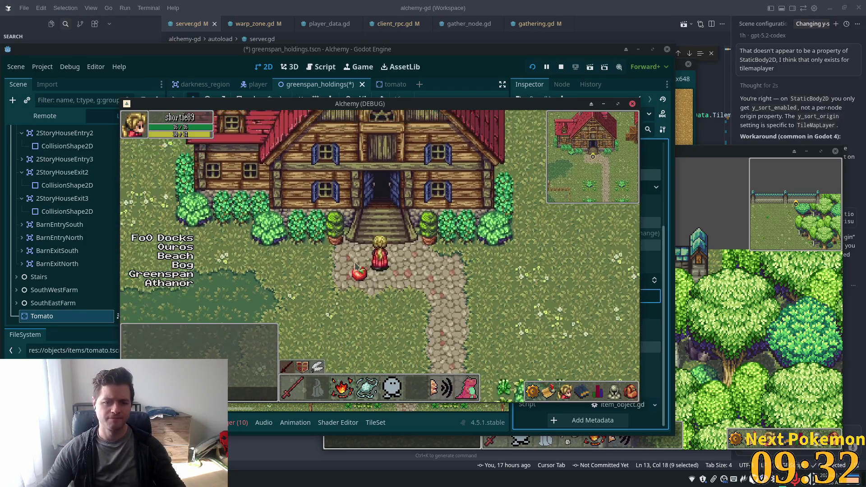
{"action": "key", "text": "Down"}
{"action": "key", "text": "Left"}
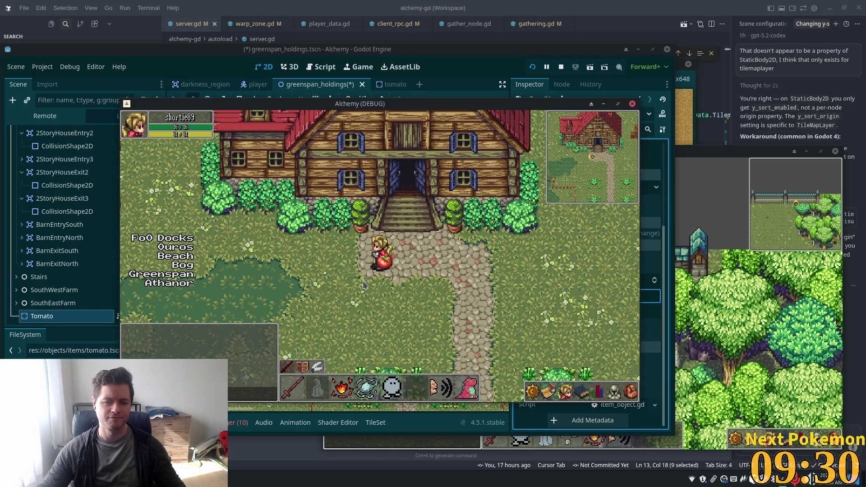
{"action": "key", "text": "Down"}
{"action": "key", "text": "Left"}
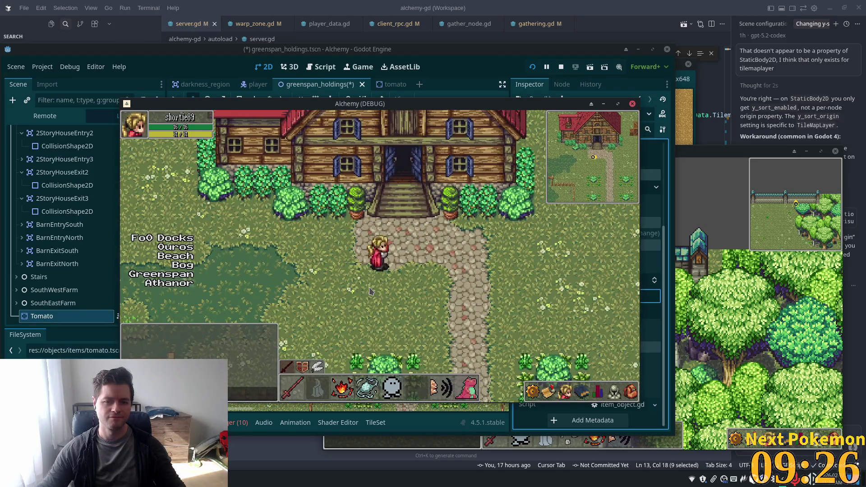
{"action": "key", "text": "Up"}
{"action": "key", "text": "Right"}
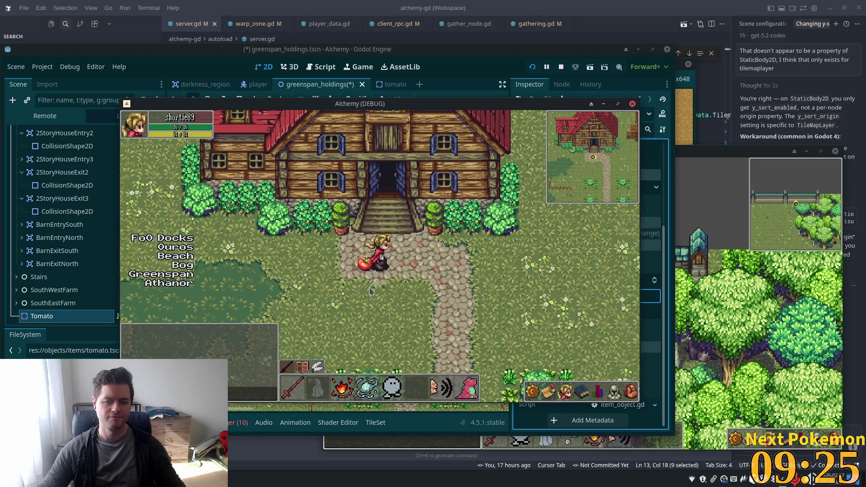
{"action": "key", "text": "Right"}
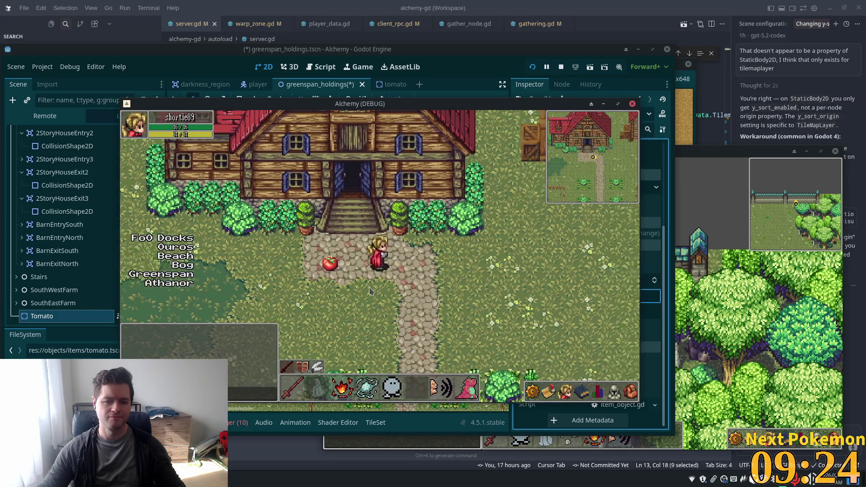
{"action": "key", "text": "Right"}
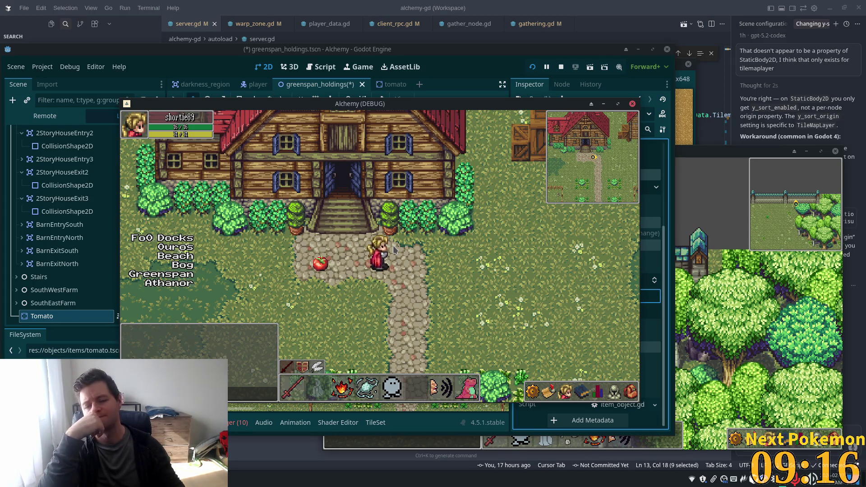
Step: Pick up the tomato again near the house steps and carry it toward the barn with crates
{"action": "key", "text": "Left"}
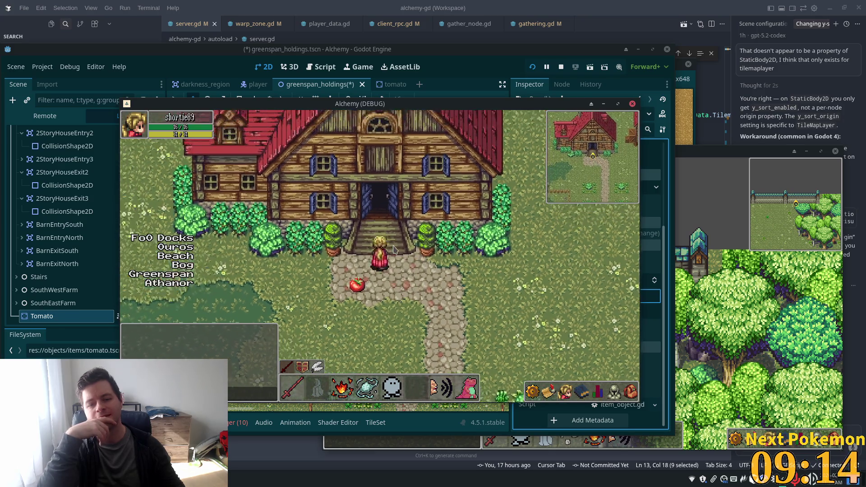
{"action": "key", "text": "Left"}
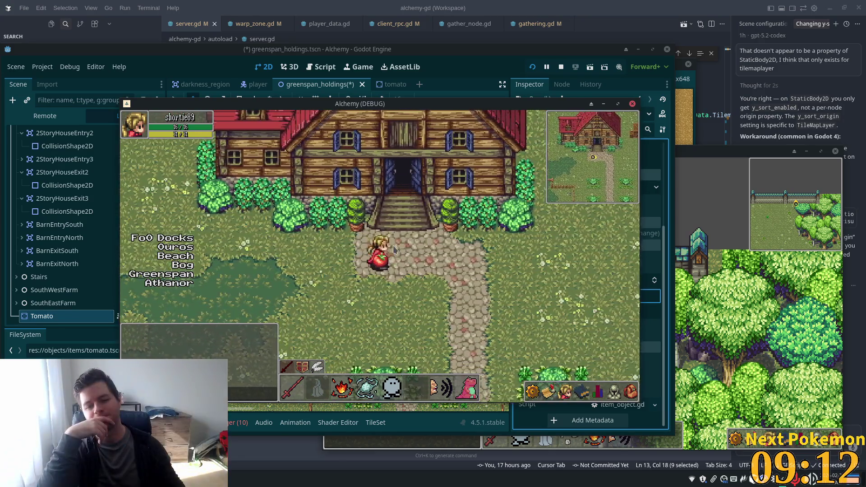
{"action": "key", "text": "Up"}
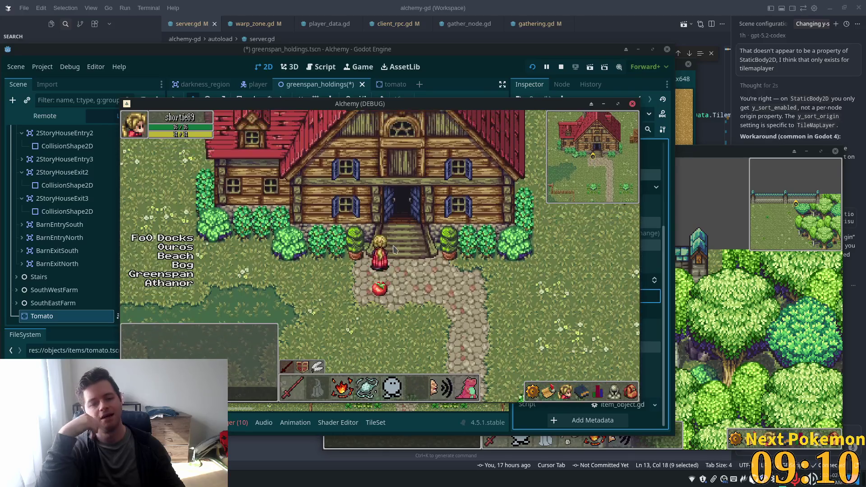
{"action": "key", "text": "Down"}
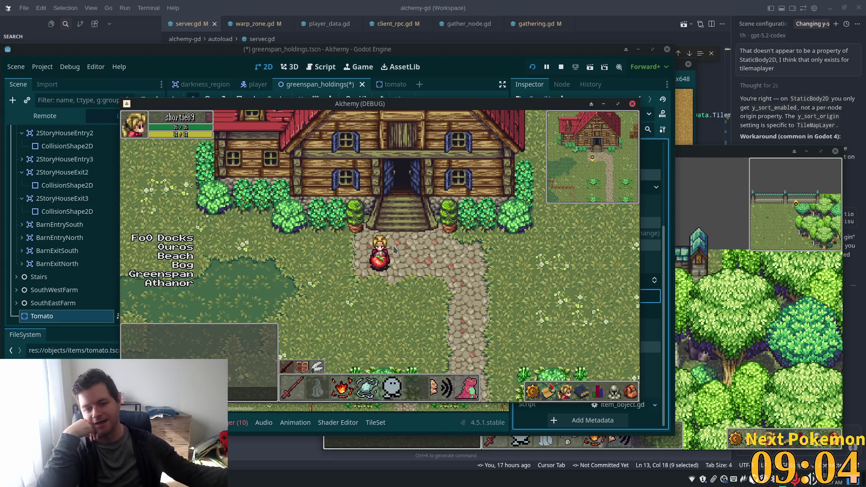
{"action": "key", "text": "Right"}
{"action": "key", "text": "Right"}
{"action": "key", "text": "Up"}
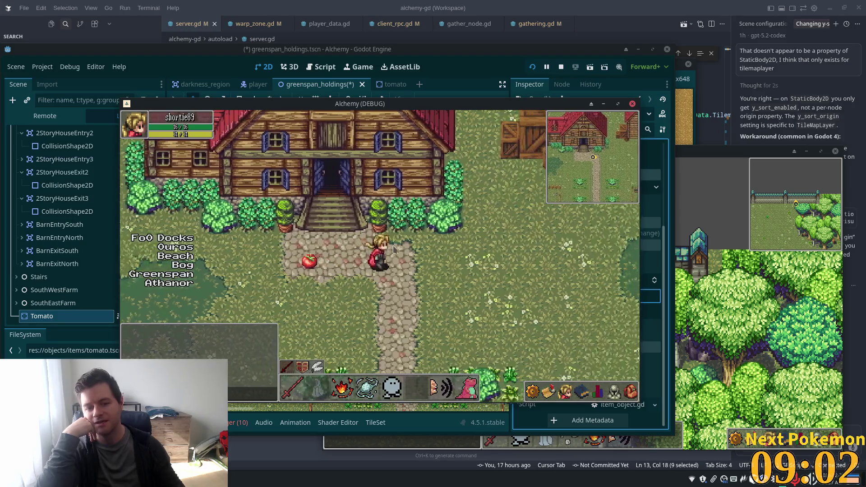
Step: Walk the character up past the barn, under its roof and back out
{"action": "key", "text": "Up"}
{"action": "key", "text": "Right"}
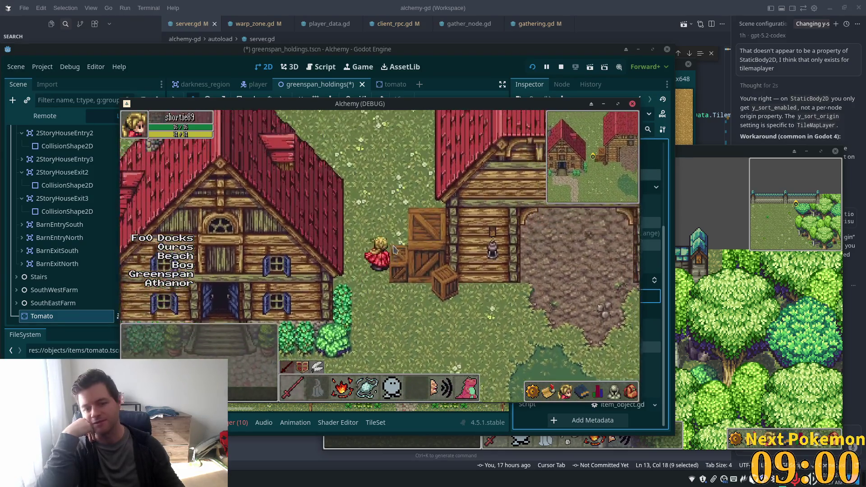
{"action": "key", "text": "Up"}
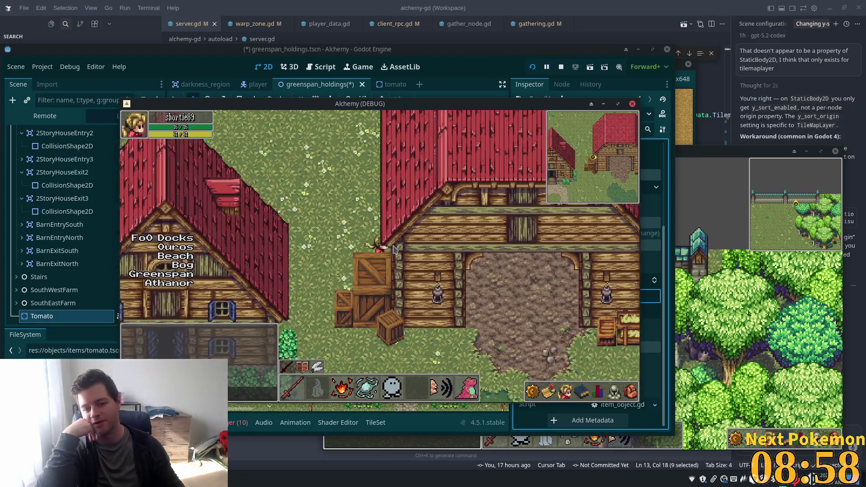
{"action": "key", "text": "Right"}
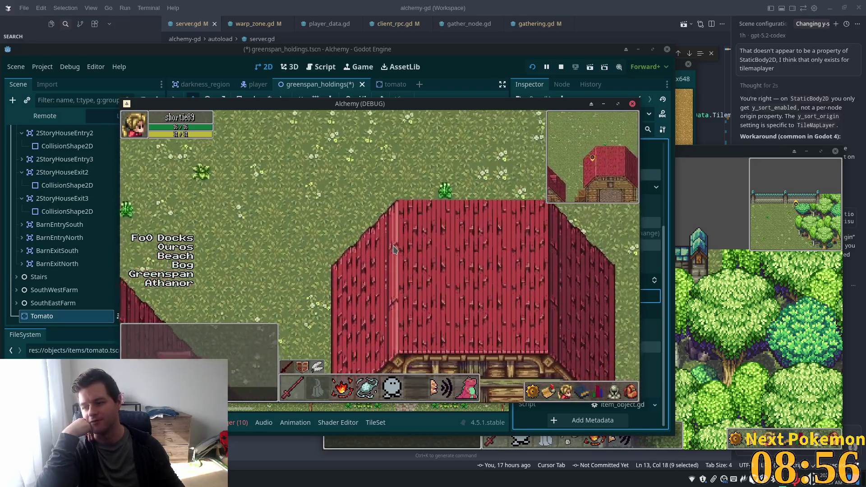
{"action": "key", "text": "Up"}
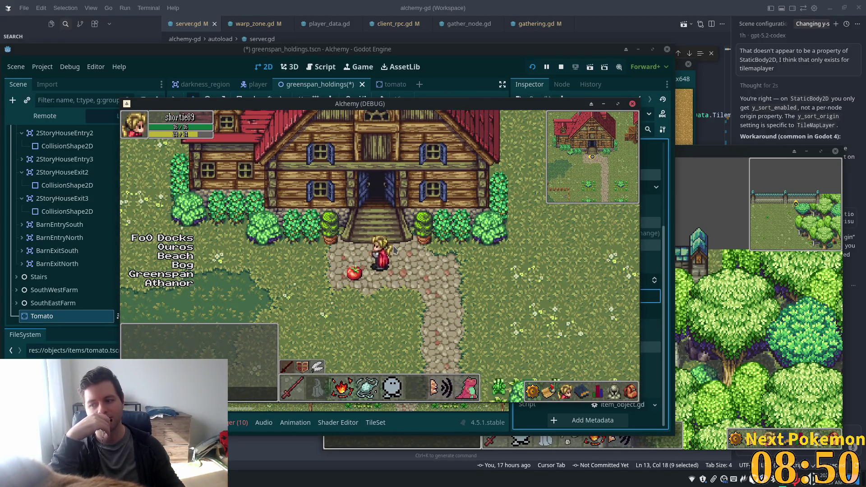
Step: Step the player onto the tomato from the left, right and below to check overlap
{"action": "key", "text": "Left"}
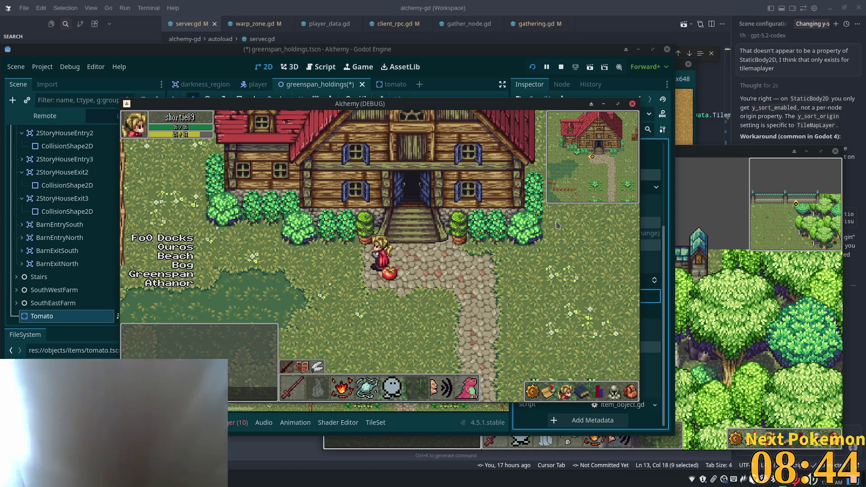
{"action": "key", "text": "space"}
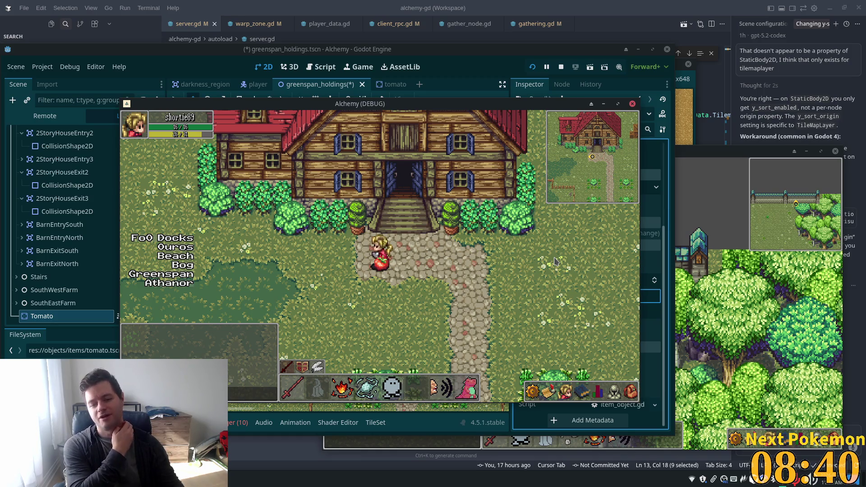
{"action": "key", "text": "Left"}
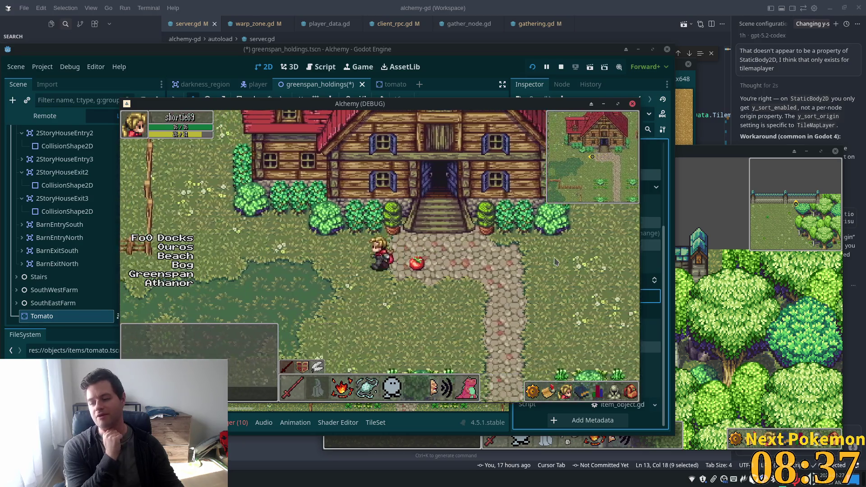
{"action": "key", "text": "Left"}
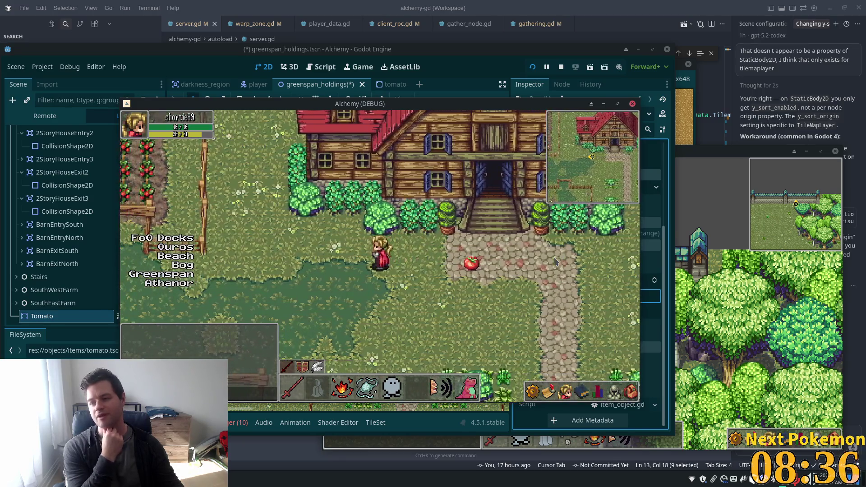
{"action": "key", "text": "Right"}
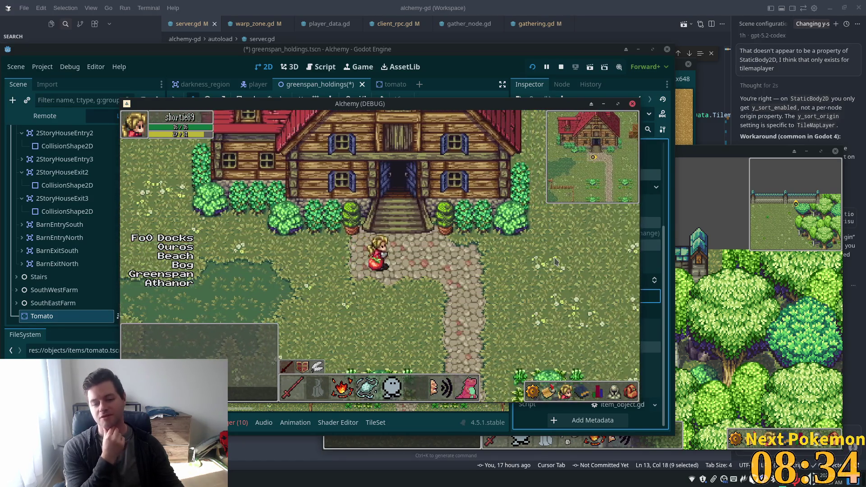
{"action": "key", "text": "Left"}
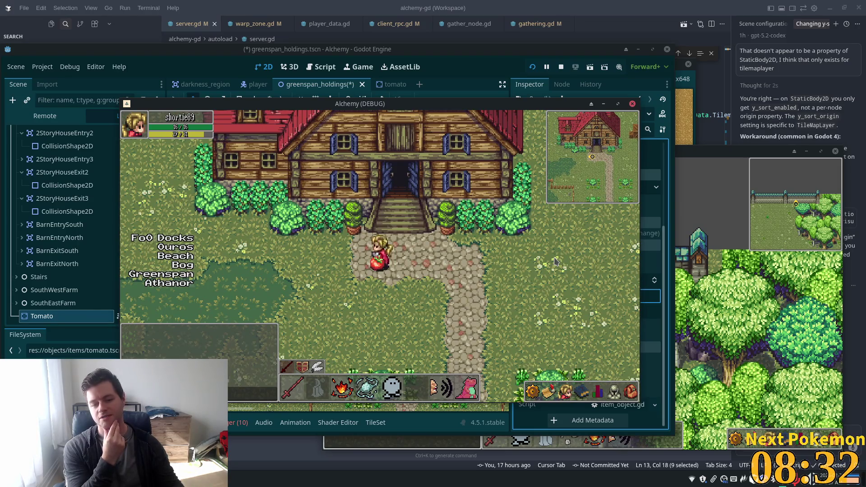
{"action": "key", "text": "Up"}
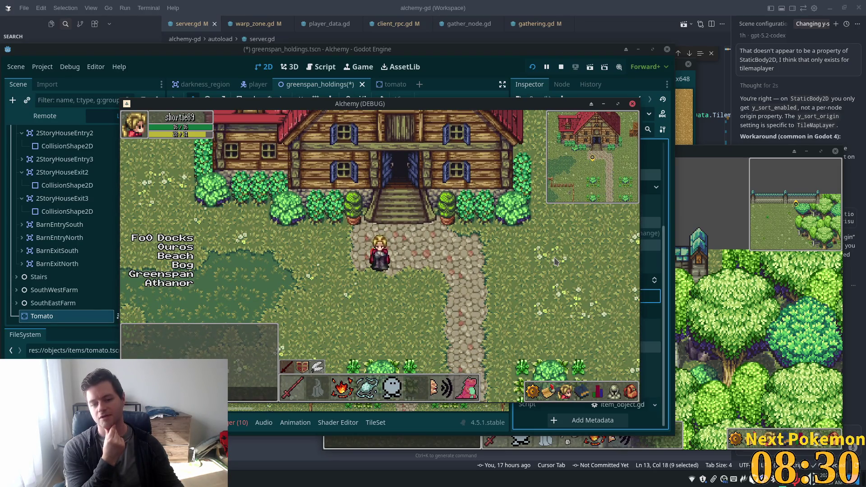
{"action": "key", "text": "Down"}
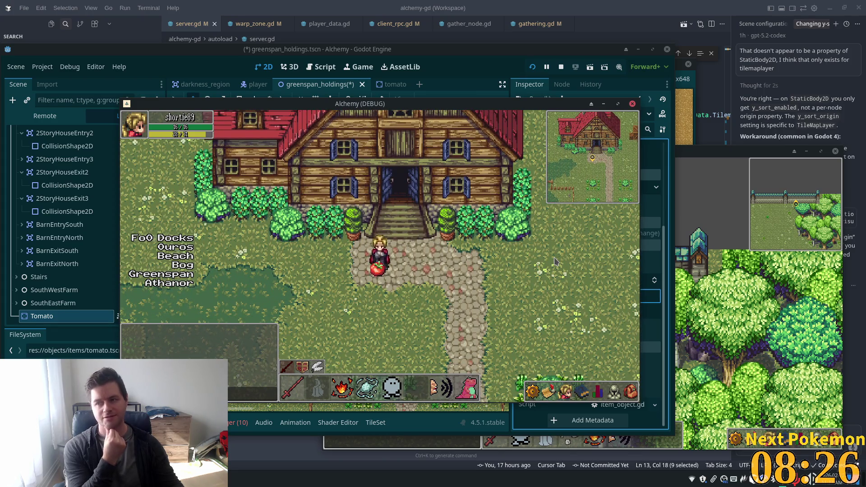
Step: Walk the player down, right and all the way around the tomato to check draw order
{"action": "key", "text": "Down"}
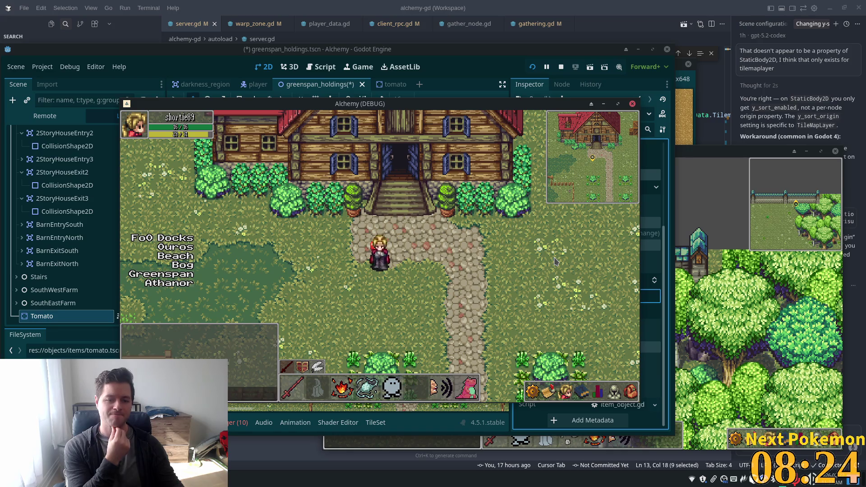
{"action": "key", "text": "Right"}
{"action": "key", "text": "Left"}
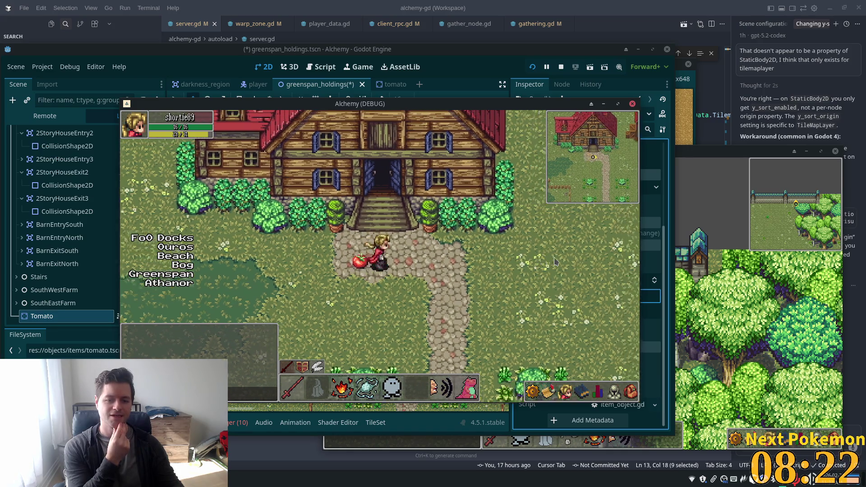
{"action": "key", "text": "Left"}
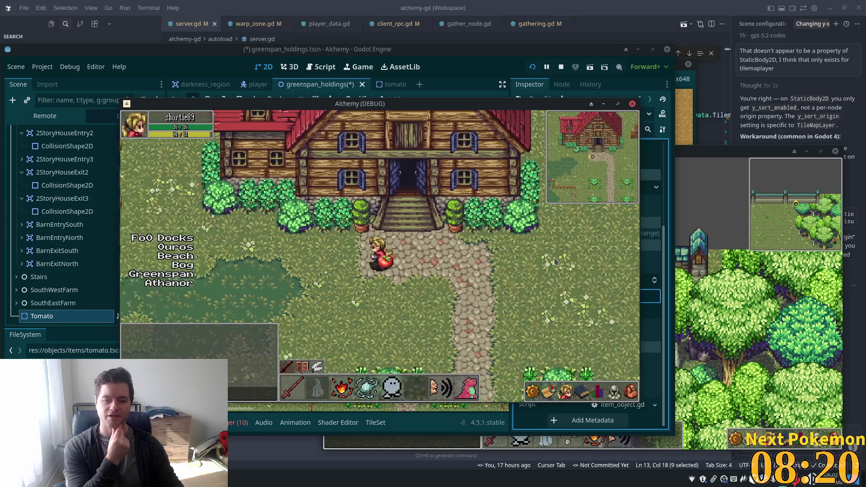
{"action": "key", "text": "Right"}
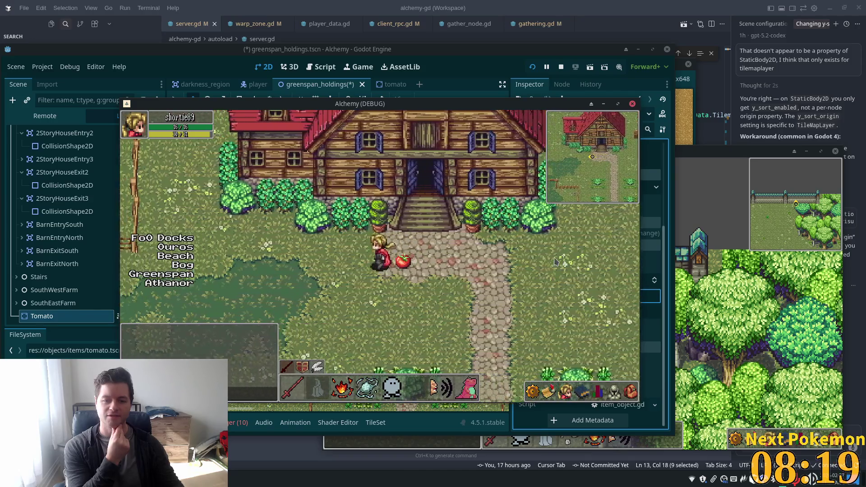
{"action": "key", "text": "Down"}
{"action": "key", "text": "Right"}
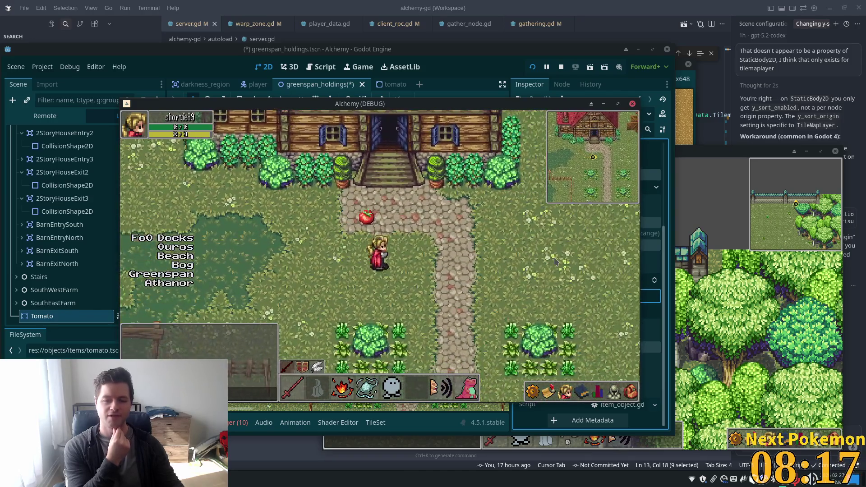
{"action": "key", "text": "Up"}
{"action": "key", "text": "Right"}
{"action": "key", "text": "Down"}
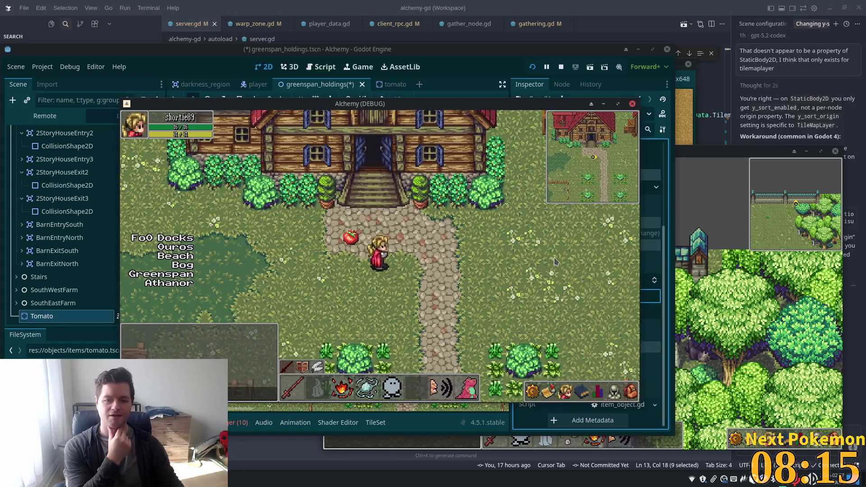
Step: Walk the player in and out of the house door beside the tomato, then switch to the code editor
{"action": "key", "text": "Up"}
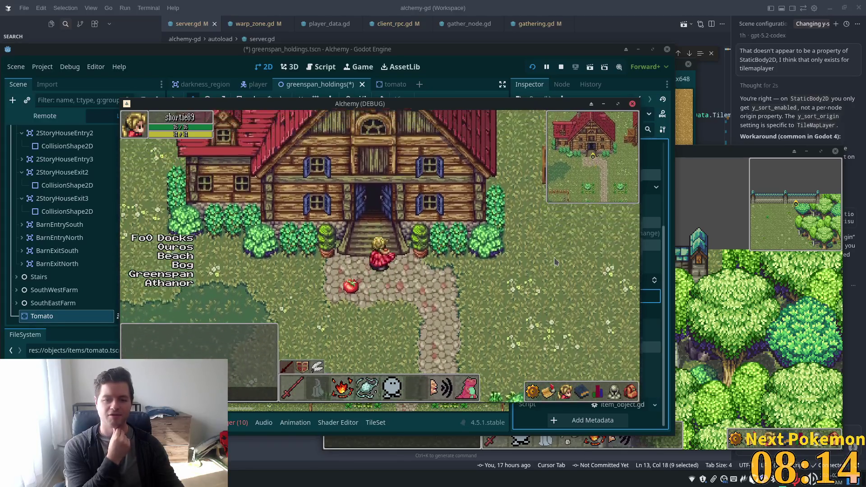
{"action": "key", "text": "Left"}
{"action": "key", "text": "Up"}
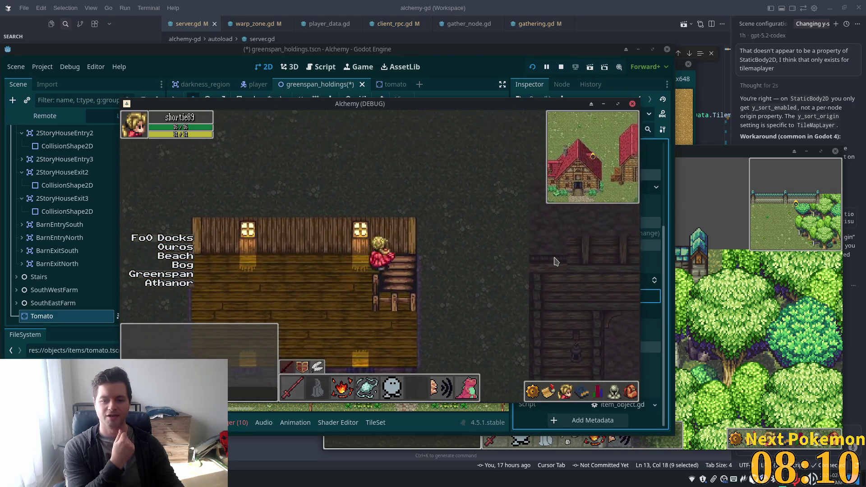
{"action": "key", "text": "Left"}
{"action": "key", "text": "Down"}
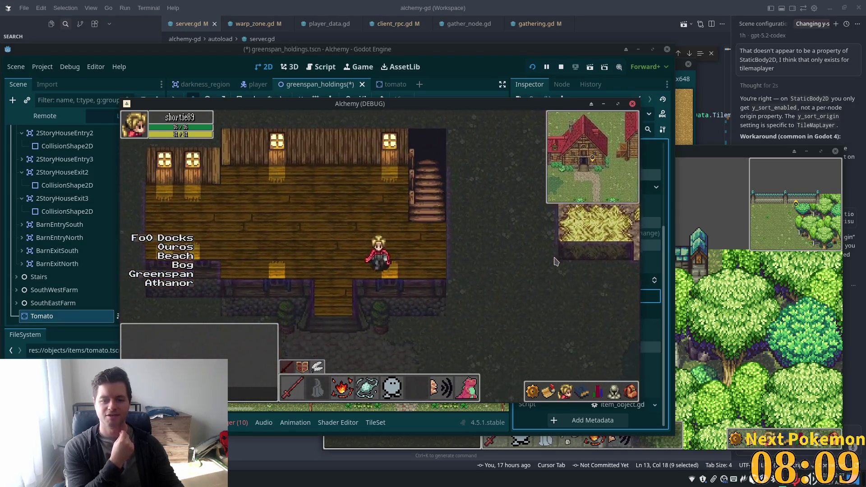
{"action": "key", "text": "Down"}
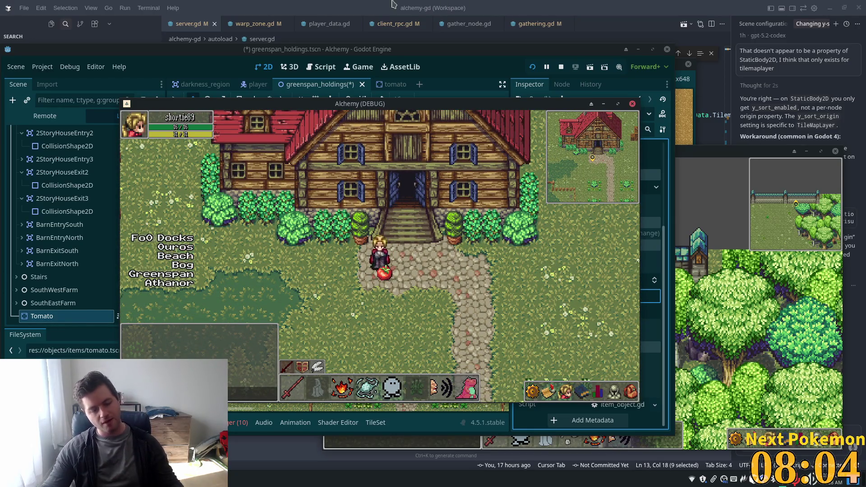
{"action": "key", "text": "Up"}
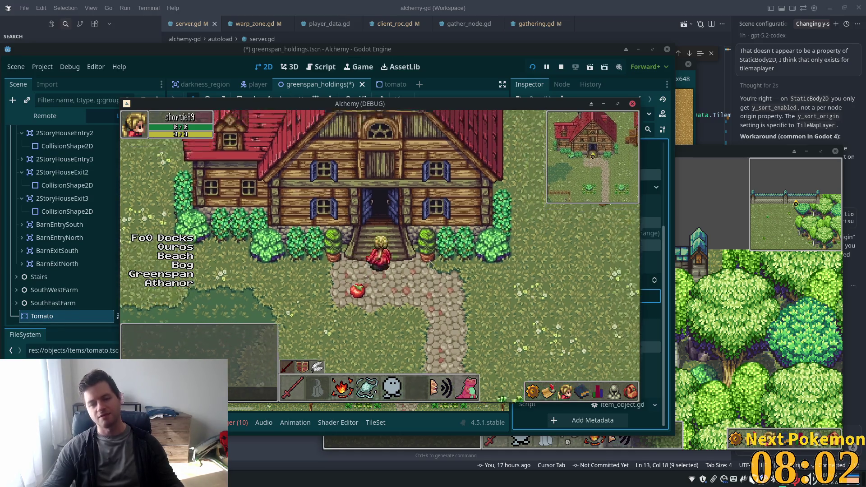
{"action": "key", "text": "Down"}
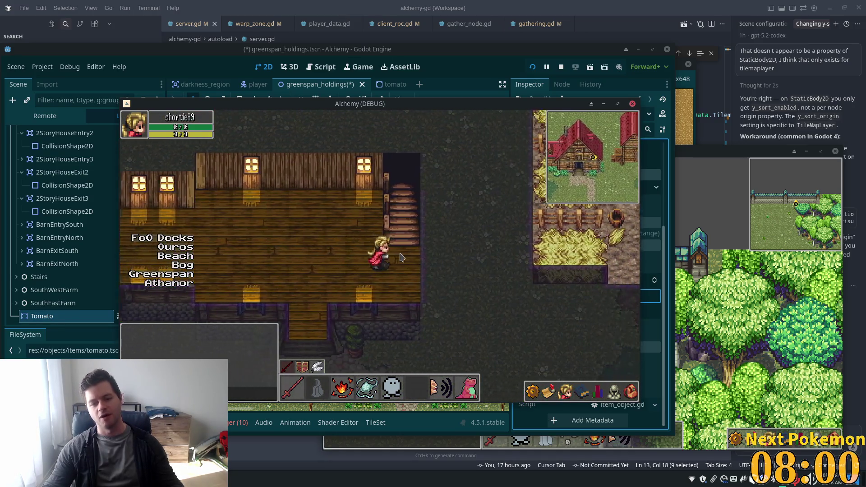
{"action": "key", "text": "Up"}
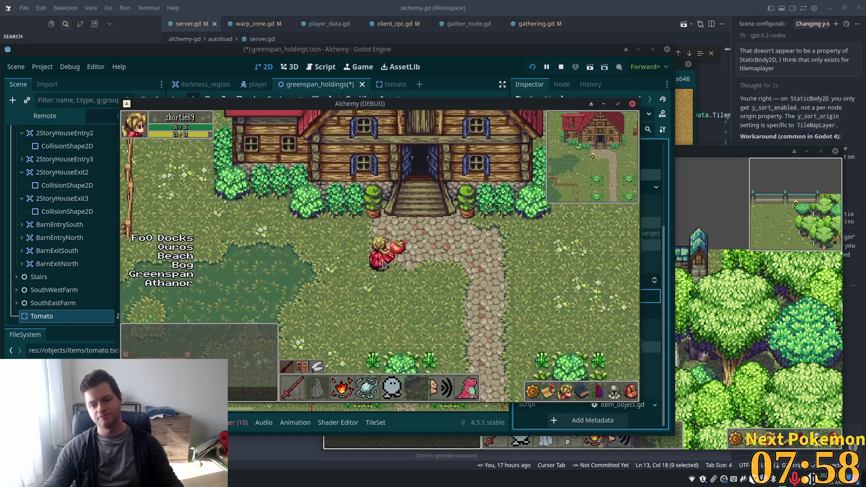
{"action": "key", "text": "Down"}
{"action": "key", "text": "Right"}
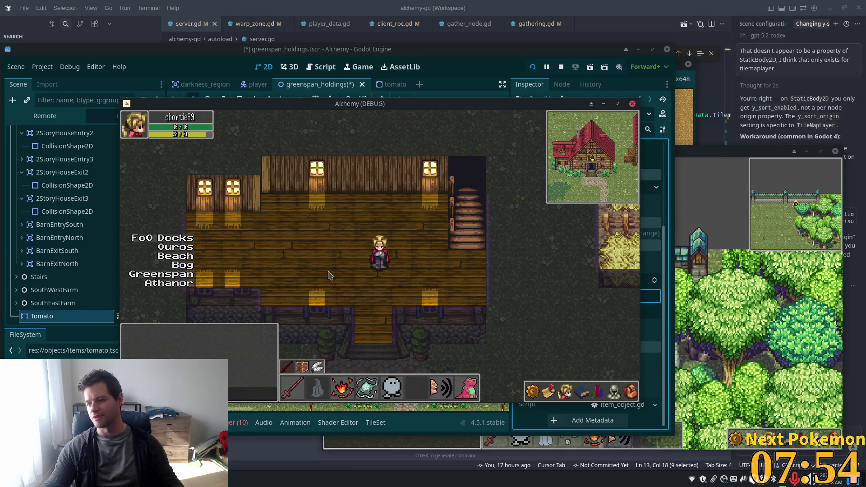
{"action": "key", "text": "Down"}
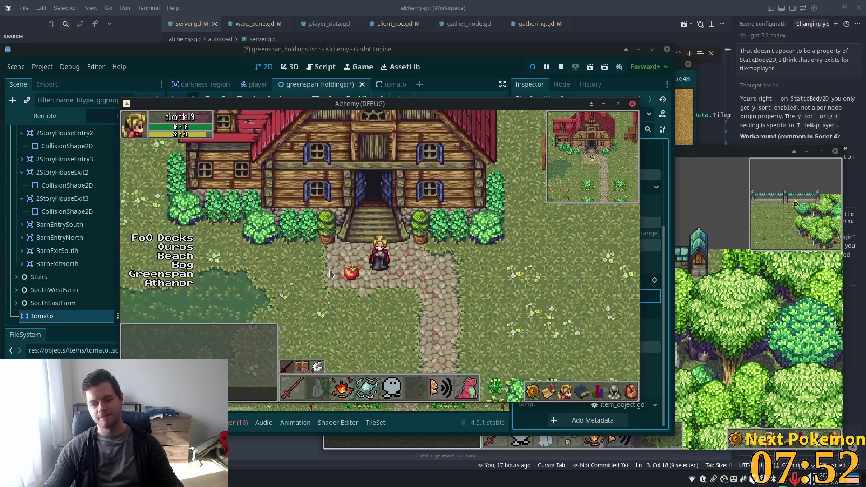
{"action": "left_click", "coordinate": [558, 38]}
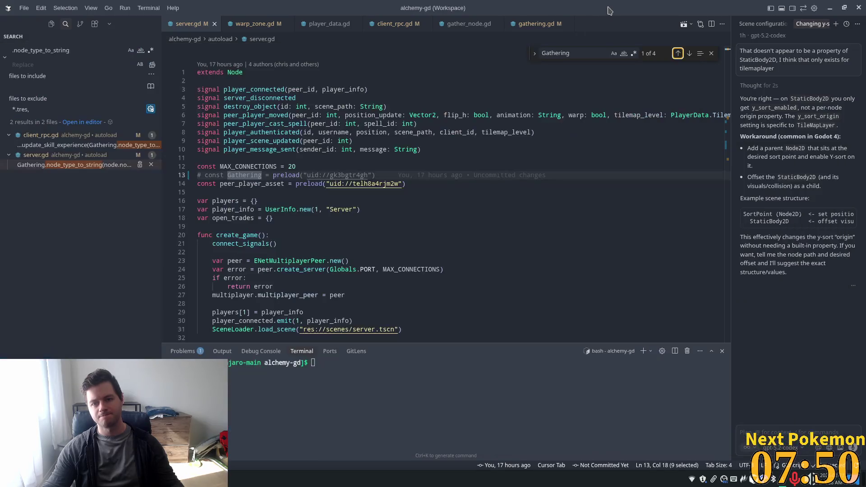
Step: Walk the player through the house door once more, then drag the Tomato up to the front doorway
{"action": "key", "text": "alt+Tab"}
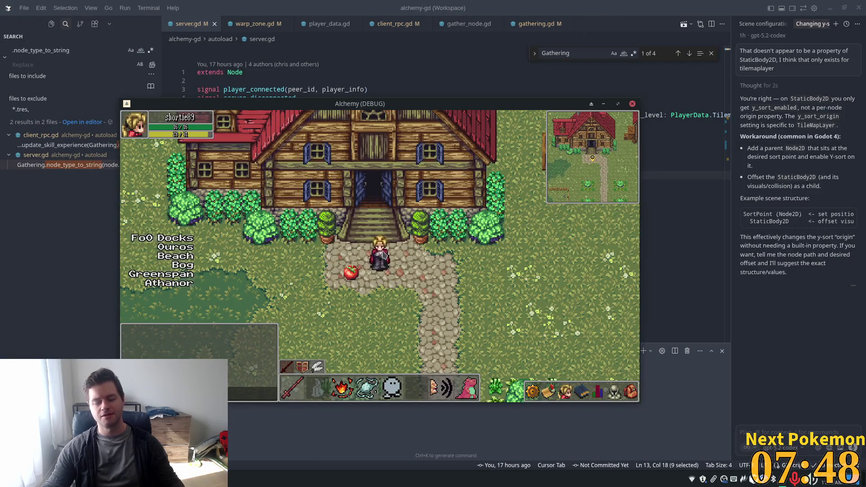
{"action": "key", "text": "Up"}
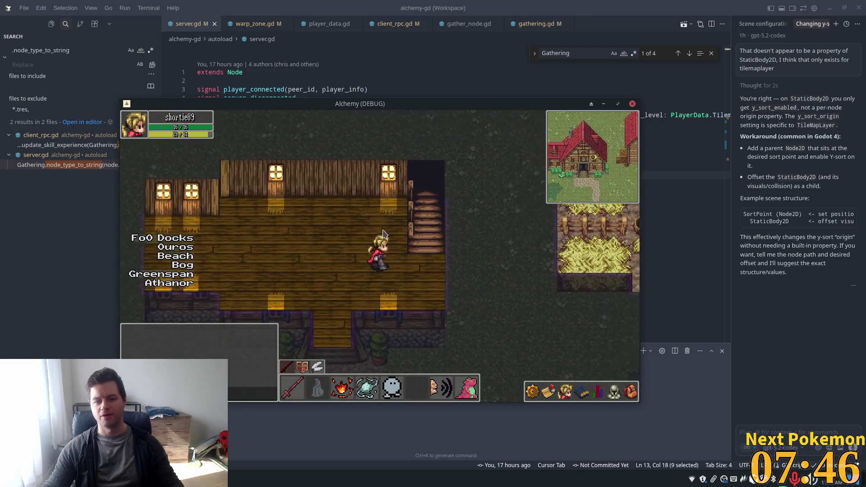
{"action": "key", "text": "Up"}
{"action": "key", "text": "Down"}
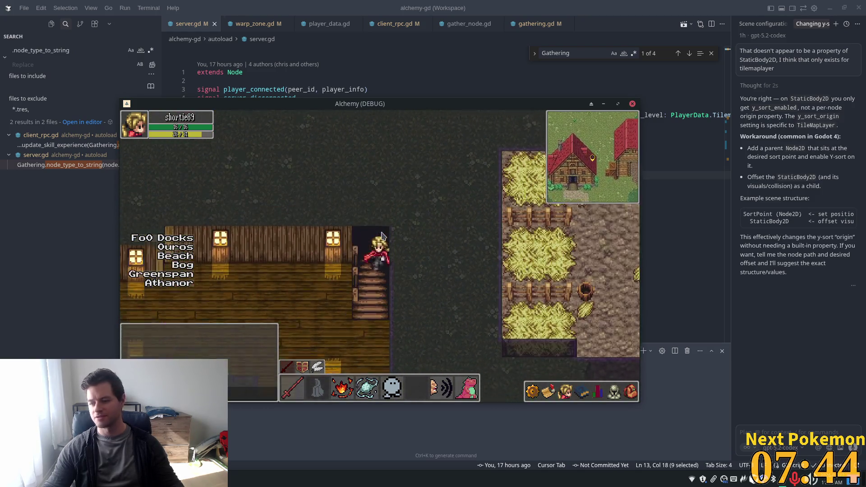
{"action": "key", "text": "Down"}
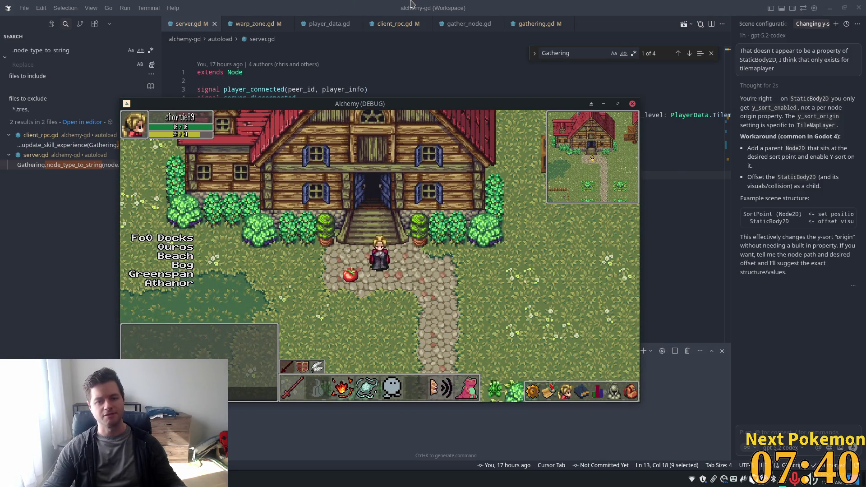
{"action": "key", "text": "alt+Tab"}
{"action": "mouse_move", "coordinate": [361, 231]}
{"action": "left_mouse_down"}
{"action": "mouse_move", "coordinate": [376, 194]}
{"action": "mouse_move", "coordinate": [370, 180]}
{"action": "mouse_move", "coordinate": [352, 180]}
{"action": "left_mouse_up"}
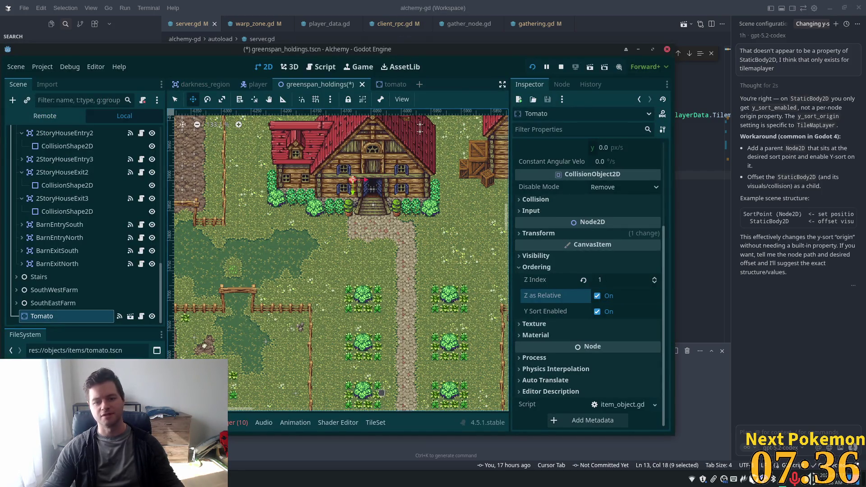
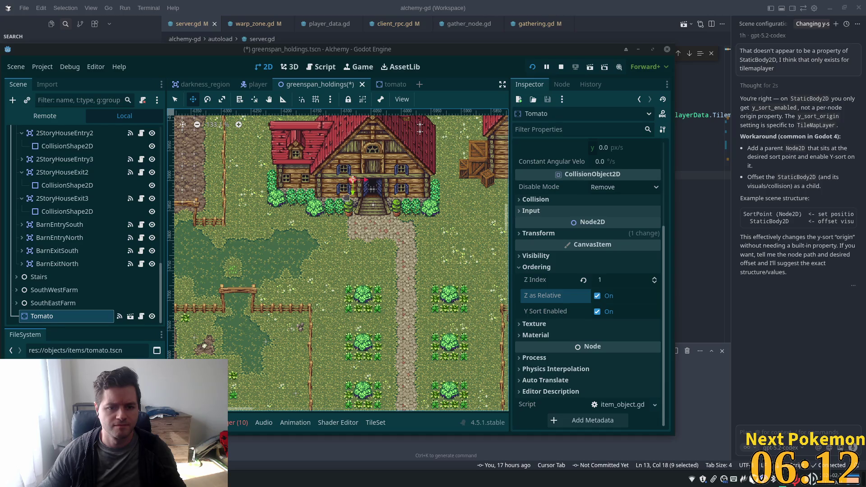
Step: Move the Tomato against the farmhouse wall beside the front door
{"action": "left_click_drag", "start_coordinate": [356, 192], "coordinate": [359, 185]}
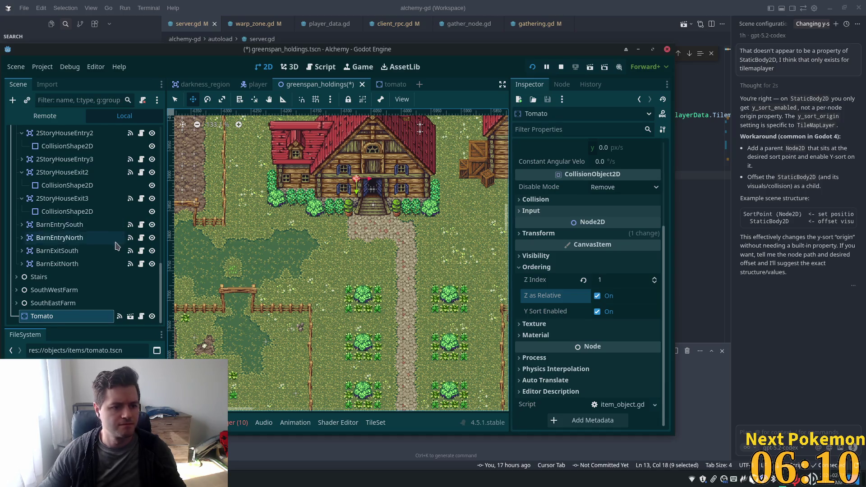
{"action": "scroll", "coordinate": [119, 257], "scroll_direction": "up", "scroll_amount": 5}
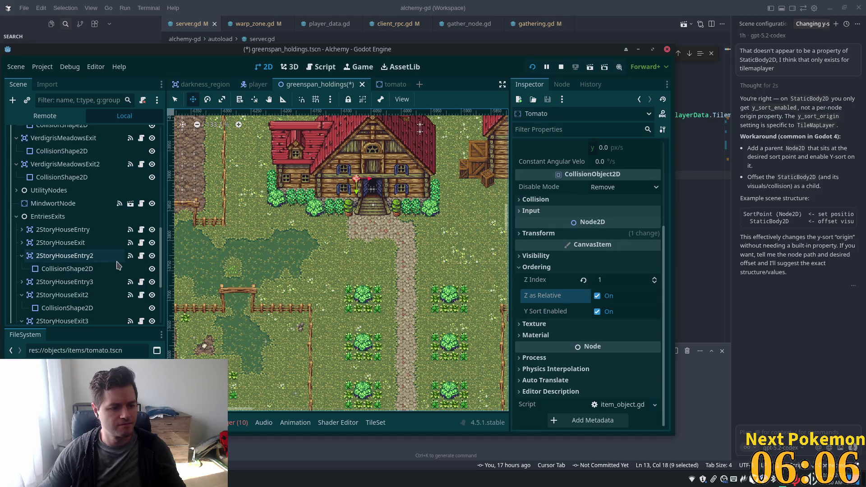
{"action": "scroll", "coordinate": [113, 267], "scroll_direction": "up", "scroll_amount": 2}
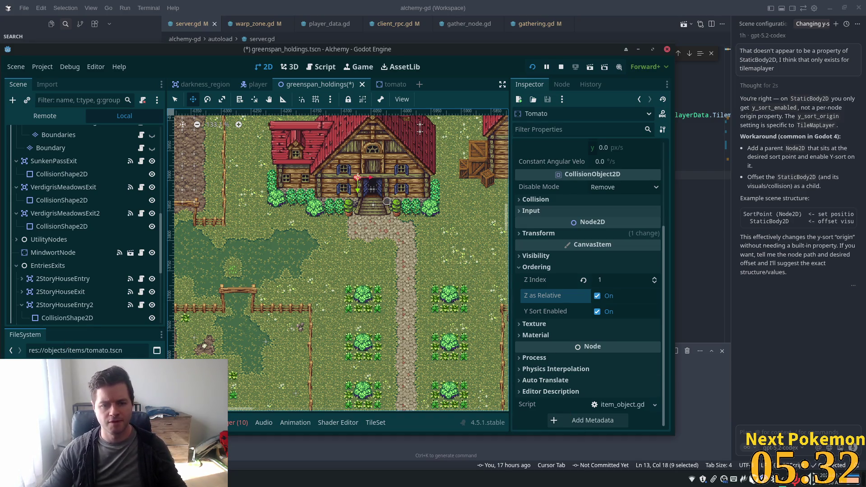
{"action": "scroll", "coordinate": [56, 280], "scroll_direction": "down", "scroll_amount": 6}
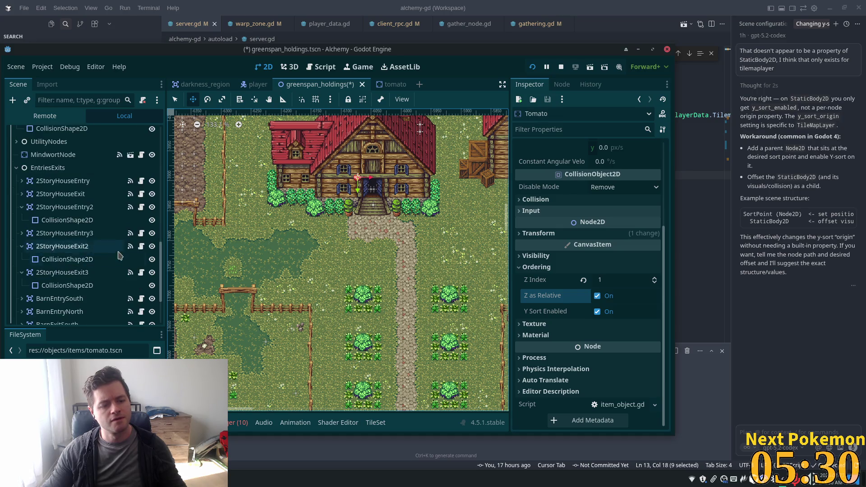
Step: Toggle the Tomato's Z as Relative off and back on, then zoom into the entrance
{"action": "left_click", "coordinate": [58, 317]}
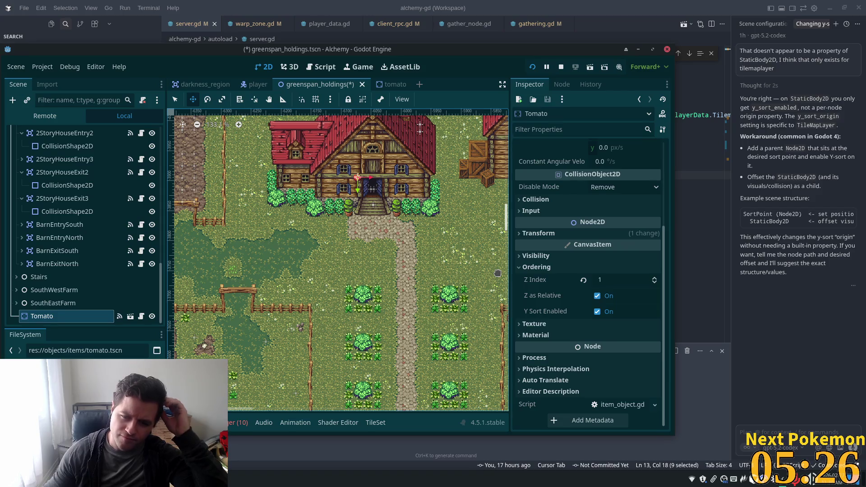
{"action": "left_click", "coordinate": [603, 297]}
{"action": "left_click", "coordinate": [602, 297]}
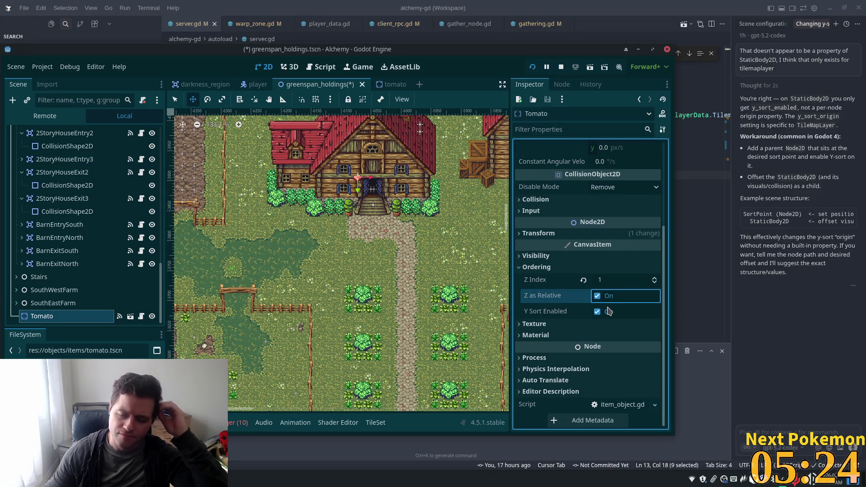
{"action": "scroll", "coordinate": [388, 190], "scroll_direction": "up", "scroll_amount": 6}
{"action": "scroll", "coordinate": [340, 155], "scroll_direction": "up", "scroll_amount": 5}
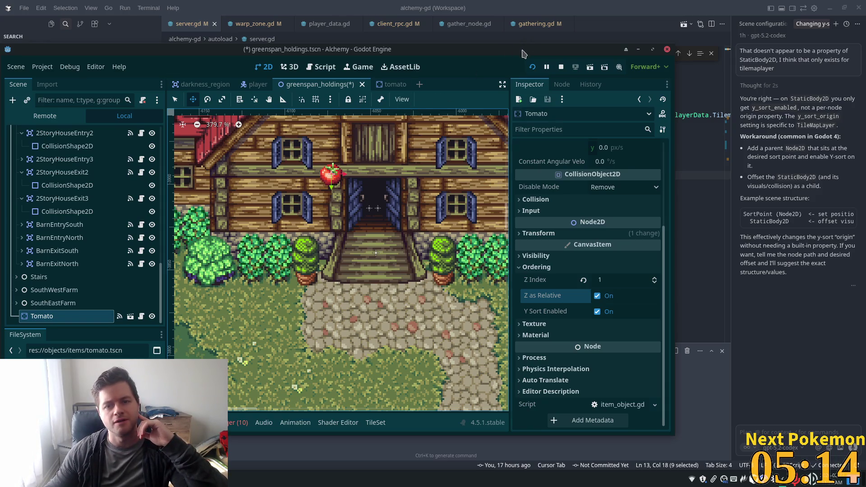
Step: Maximize the Godot editor window so the greenspan_holdings map fills the screen
{"action": "double_click", "coordinate": [524, 53]}
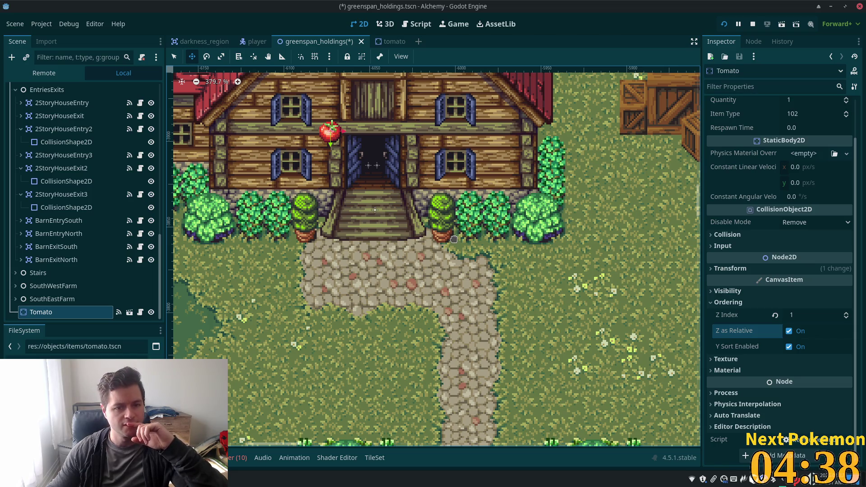
Step: Bring the second Alchemy (DEBUG) window forward and walk the character to the tomato
{"action": "left_click", "coordinate": [243, 479]}
{"action": "mouse_move", "coordinate": [258, 441]}
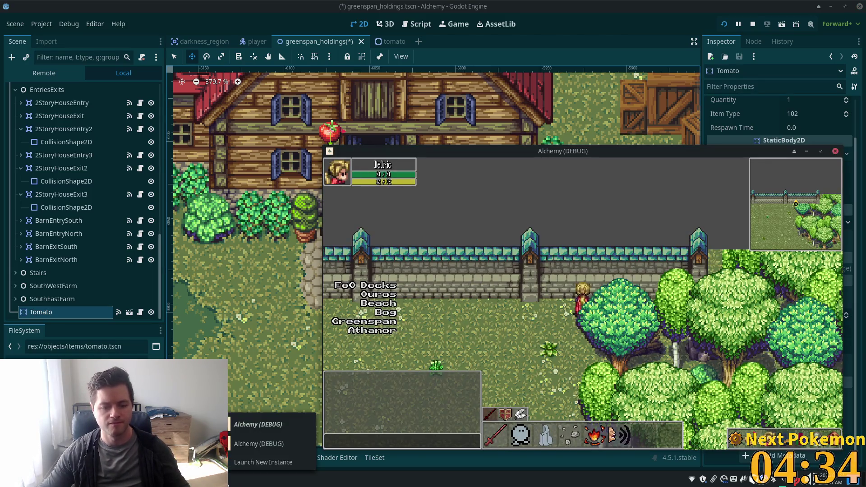
{"action": "left_click", "coordinate": [256, 443]}
{"action": "type", "text": "wa"}
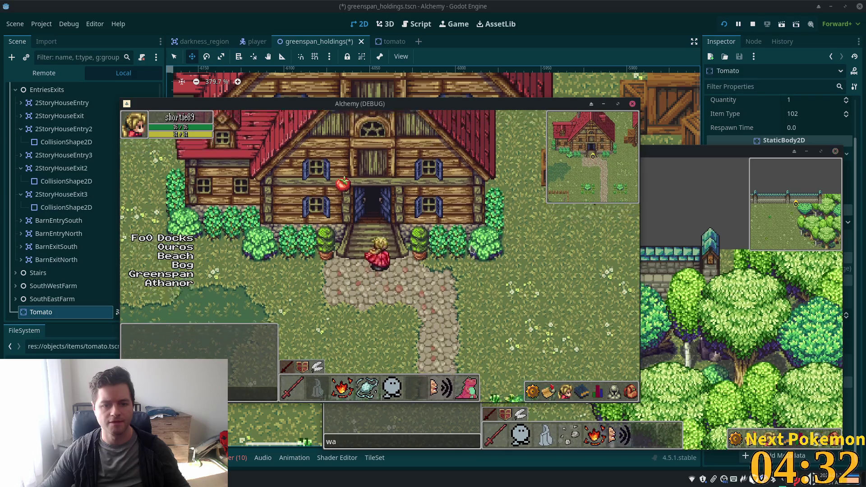
{"action": "type", "text": "aw"}
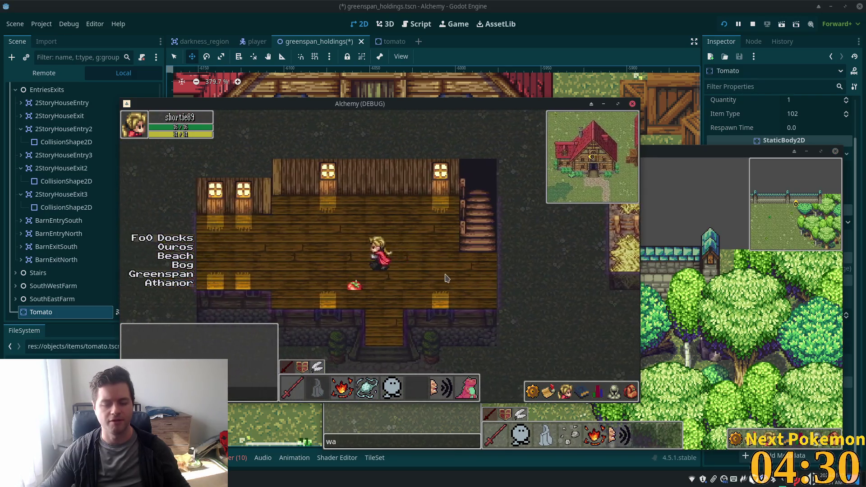
{"action": "type", "text": "d"}
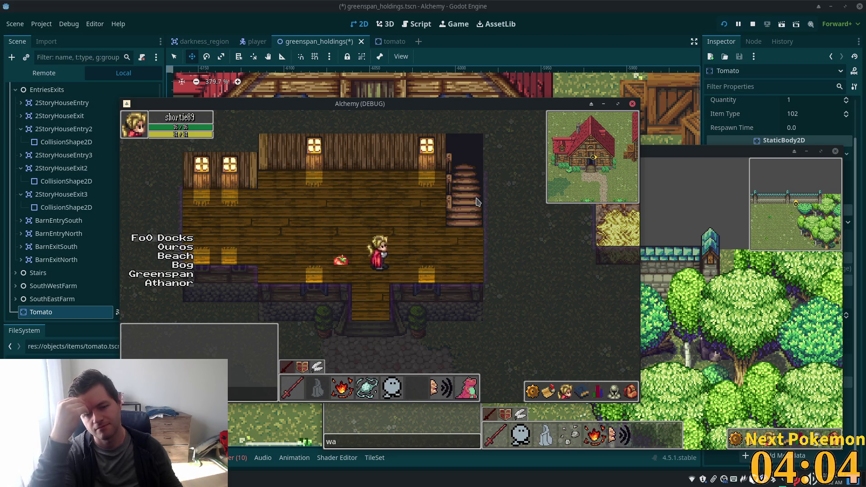
{"action": "key", "text": "Left"}
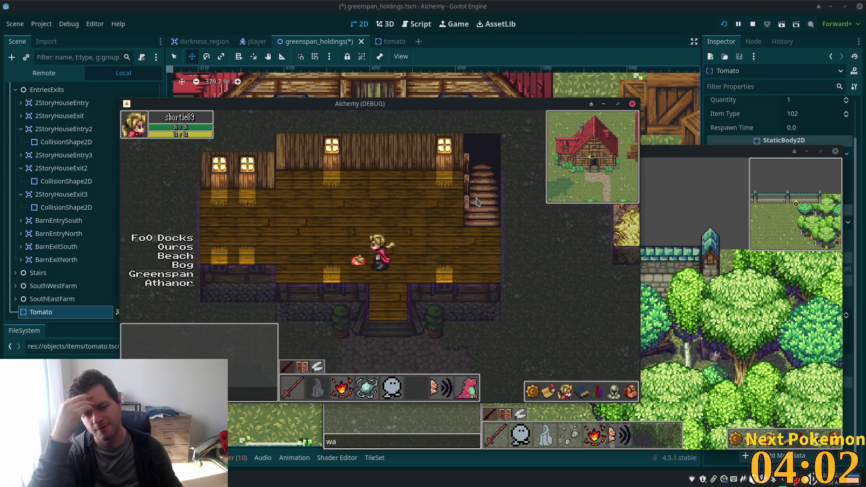
{"action": "key", "text": "Up"}
{"action": "key", "text": "Down"}
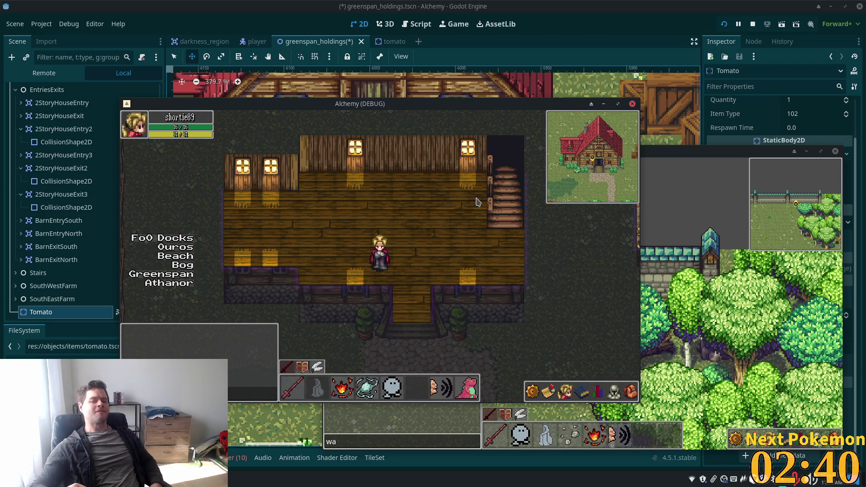
Step: Drop the tomato, walk outside, then move the Tomato onto the stone path below the steps
{"action": "key", "text": "Up"}
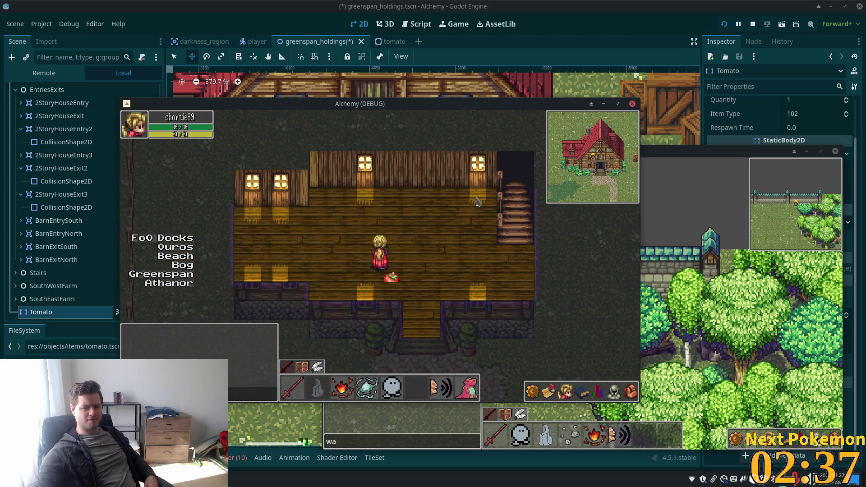
{"action": "key", "text": "Down"}
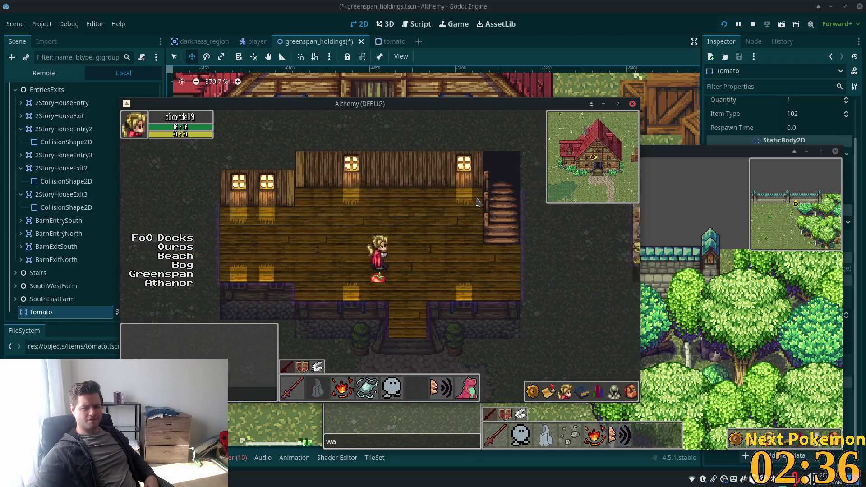
{"action": "key", "text": "Down"}
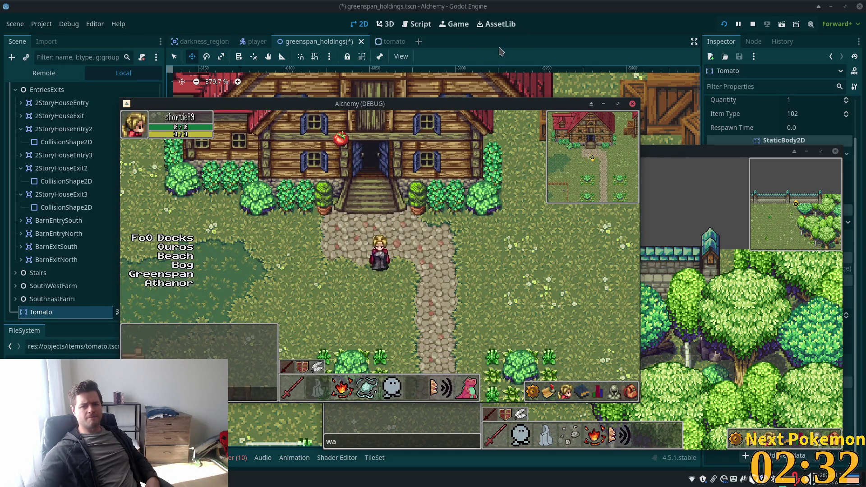
{"action": "key", "text": "F8"}
{"action": "left_click_drag", "start_coordinate": [330, 298], "coordinate": [336, 290]}
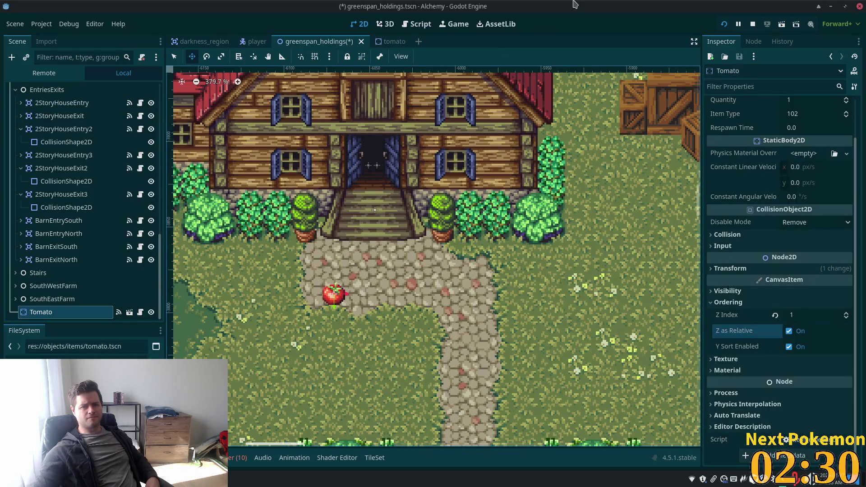
Step: Bring the second Alchemy game window forward and pick up the tomato from the path
{"action": "mouse_move", "coordinate": [241, 473]}
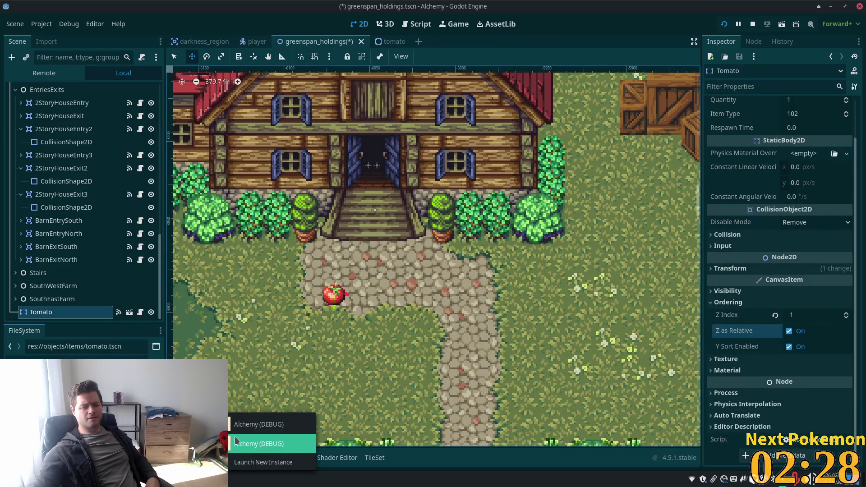
{"action": "left_click", "coordinate": [253, 420]}
{"action": "type", "text": "wa"}
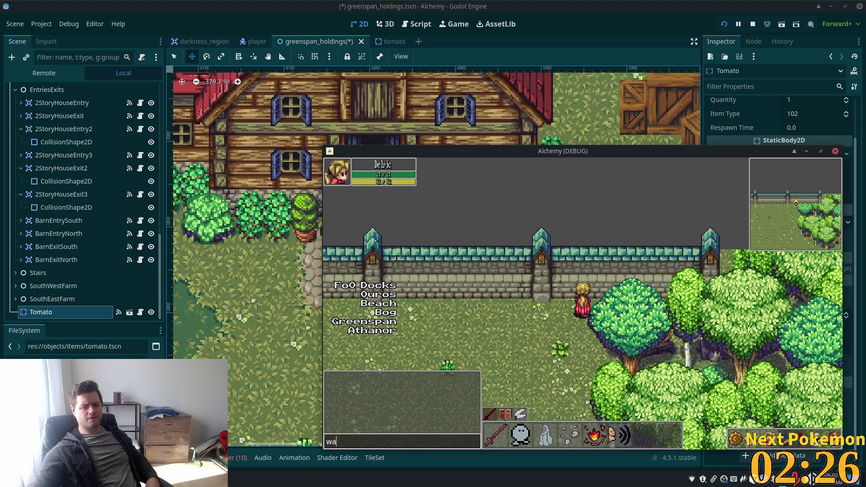
{"action": "left_click", "coordinate": [252, 442]}
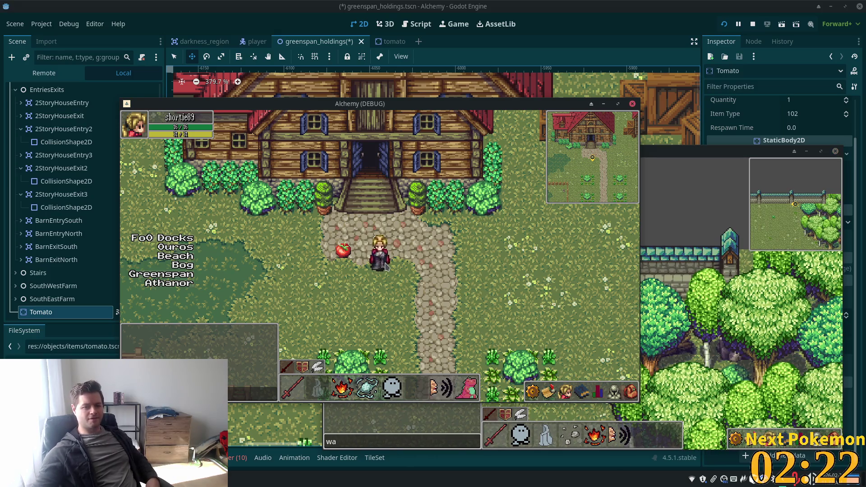
{"action": "key", "text": "a"}
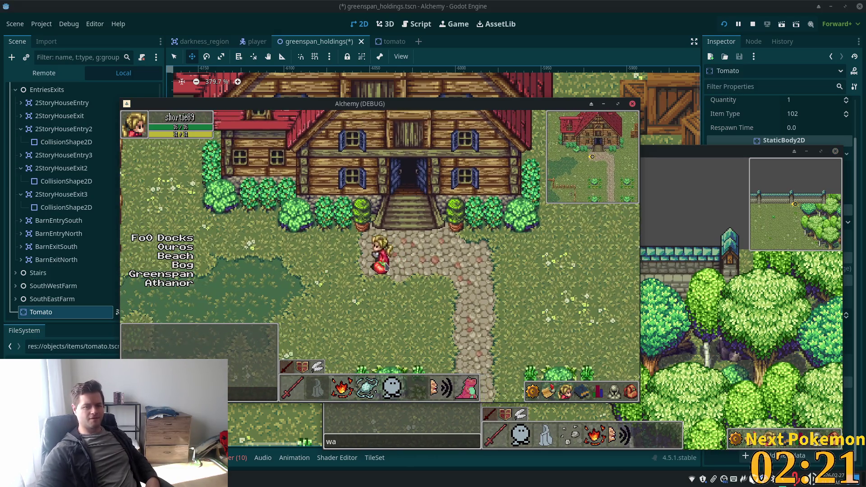
{"action": "key", "text": "s"}
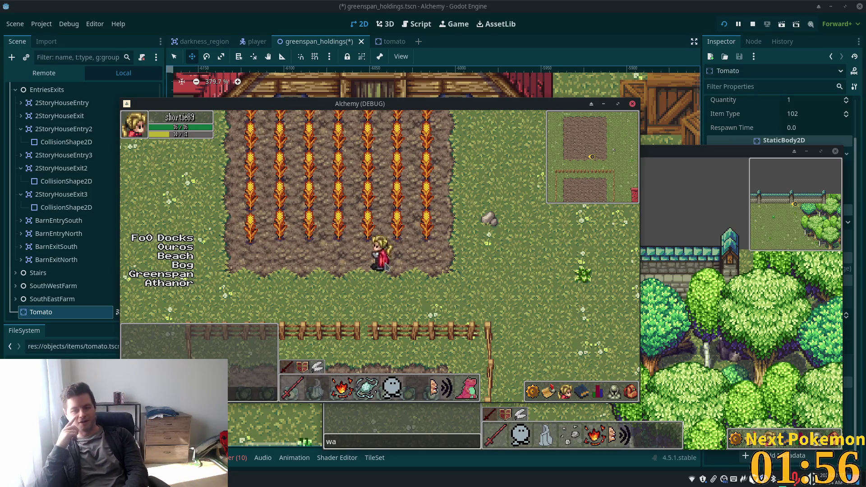
Step: Walk past the crop field and teleport the character to Indigo Bog
{"action": "key", "text": "d"}
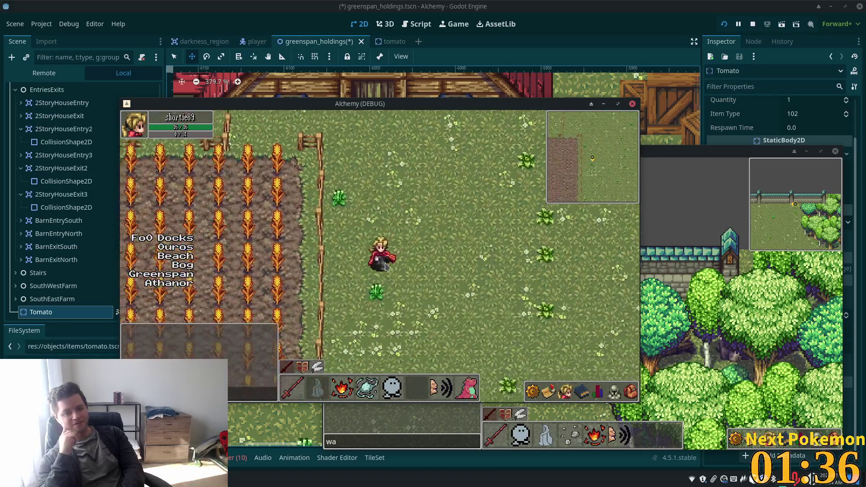
{"action": "key", "text": "s"}
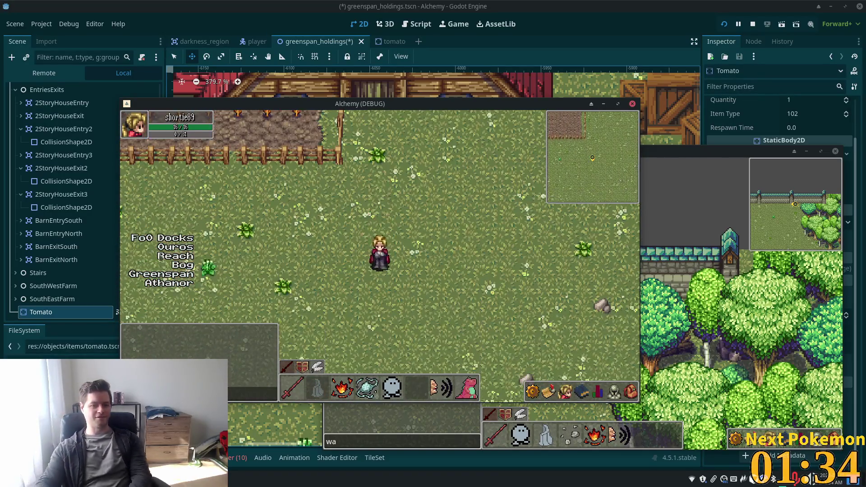
{"action": "left_click", "coordinate": [178, 266]}
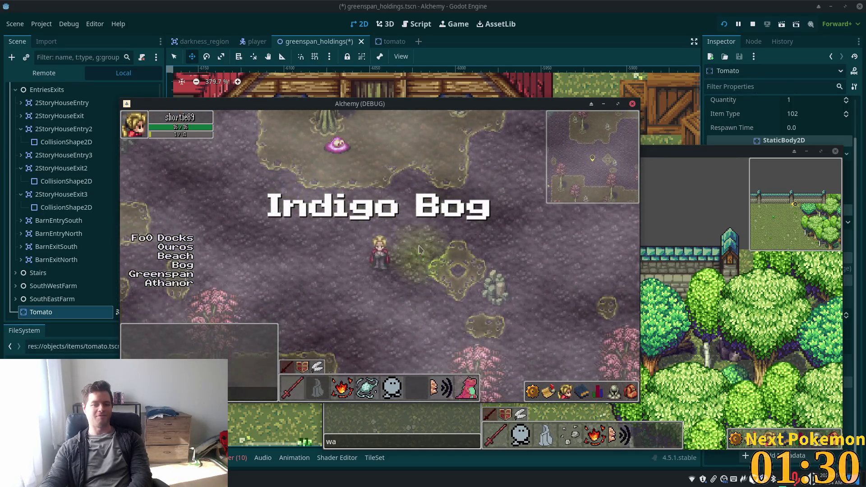
Step: Walk through Indigo Bog and the forest south into Verdigris Meadows
{"action": "key", "text": "w"}
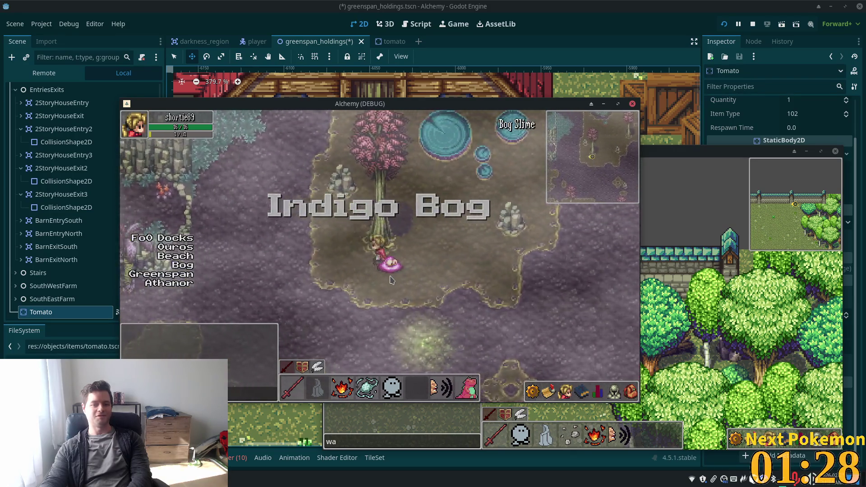
{"action": "key", "text": "w"}
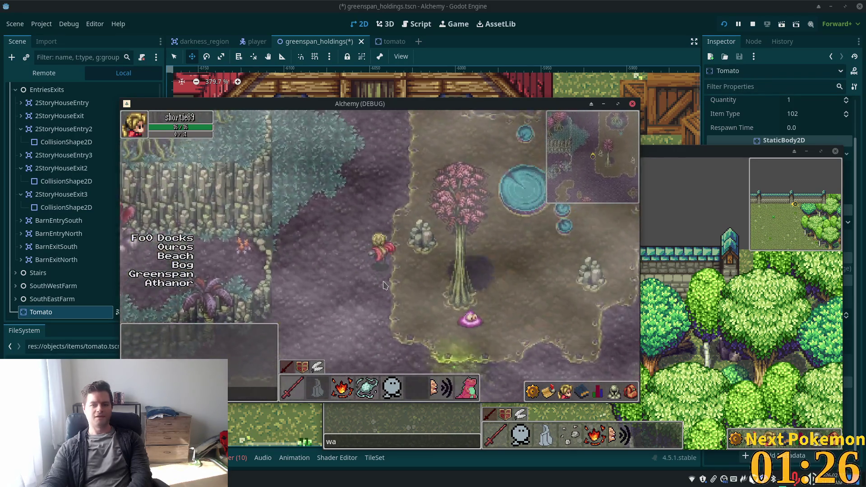
{"action": "key", "text": "d"}
{"action": "key", "text": "s"}
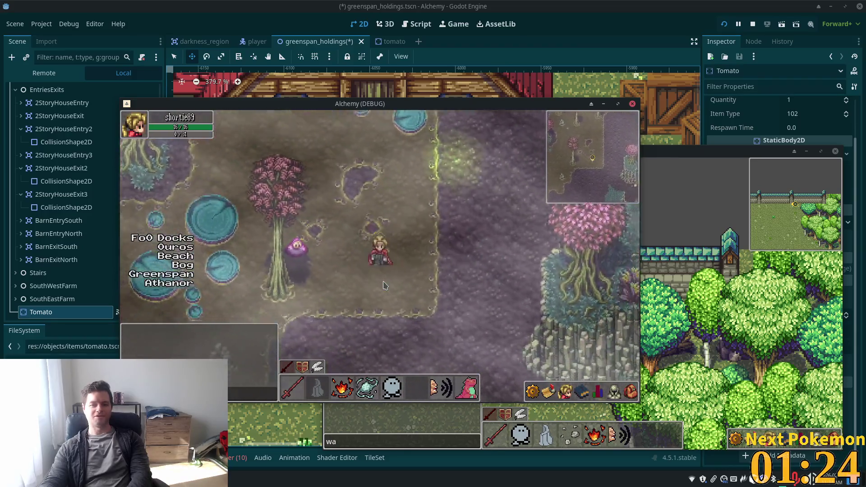
{"action": "key", "text": "s"}
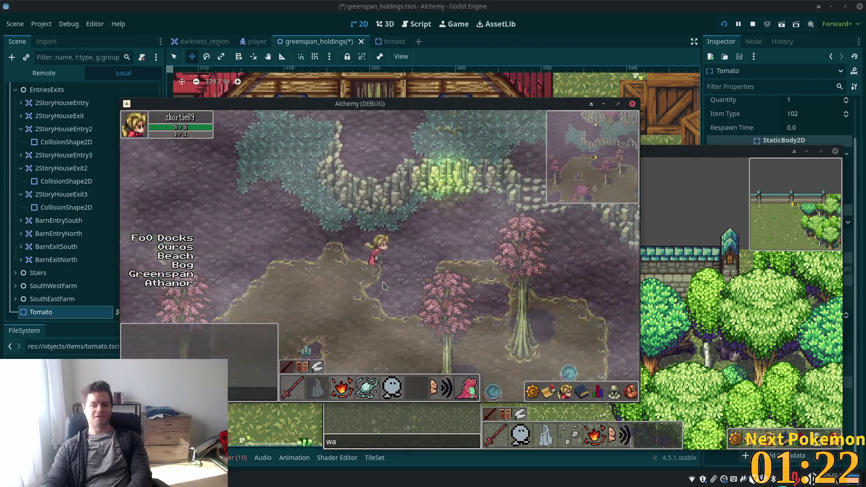
{"action": "key", "text": "s"}
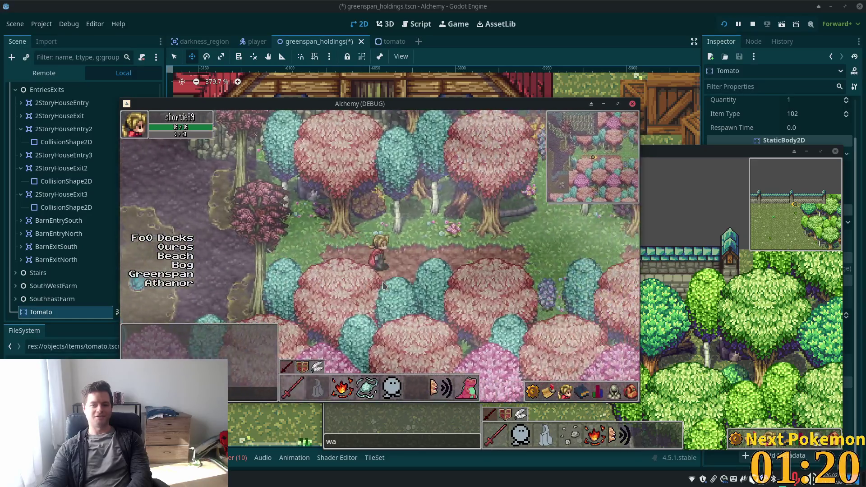
{"action": "key", "text": "s"}
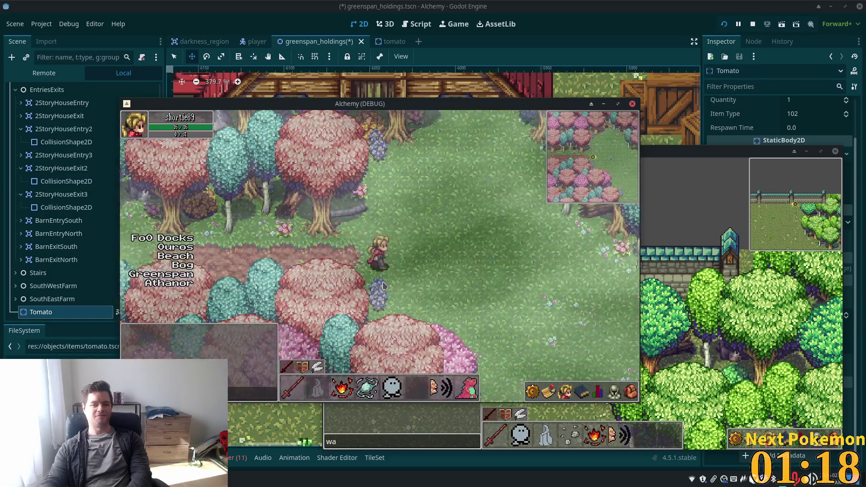
{"action": "key", "text": "s"}
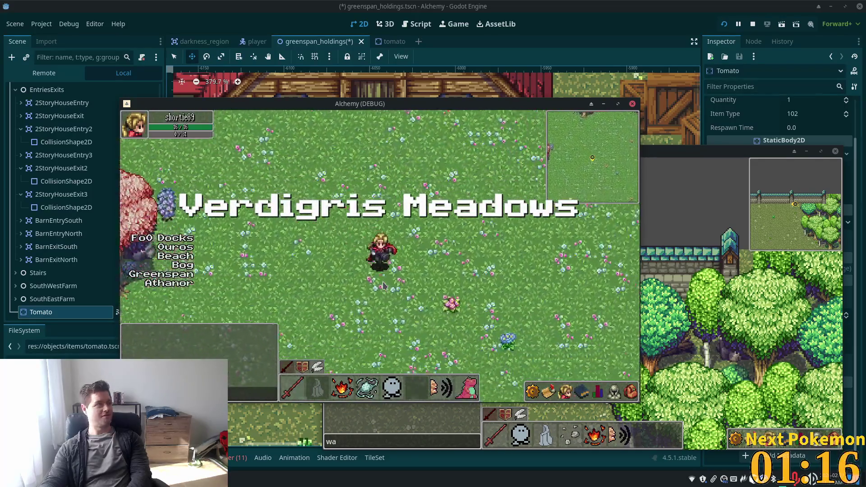
{"action": "key", "text": "s"}
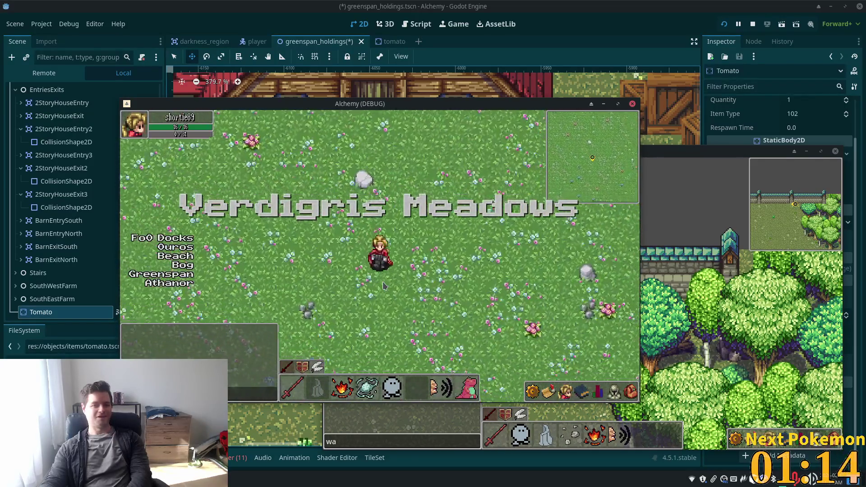
Step: Walk through the tall grass and Ouros Highlands cliffs into Ouros, crossing the river bridge
{"action": "key", "text": "d"}
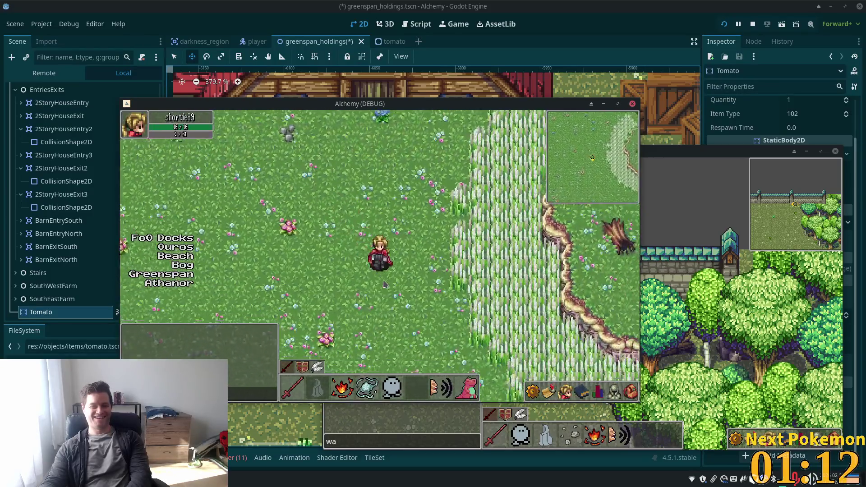
{"action": "key", "text": "s"}
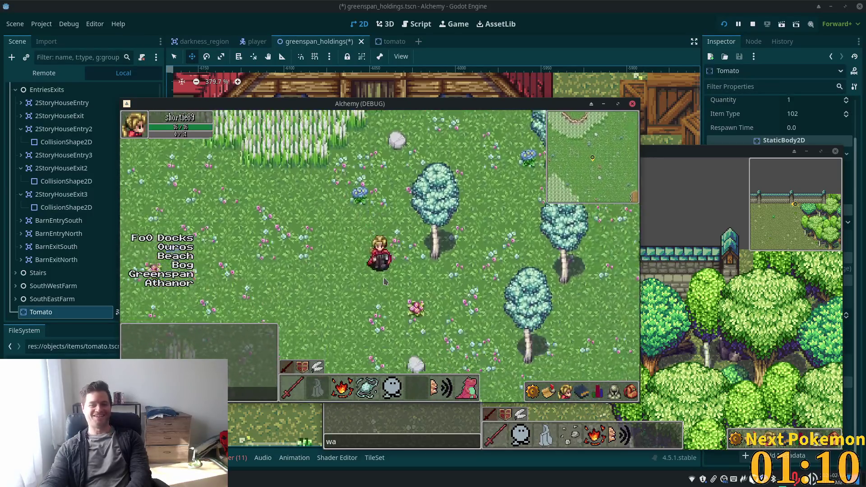
{"action": "key", "text": "d"}
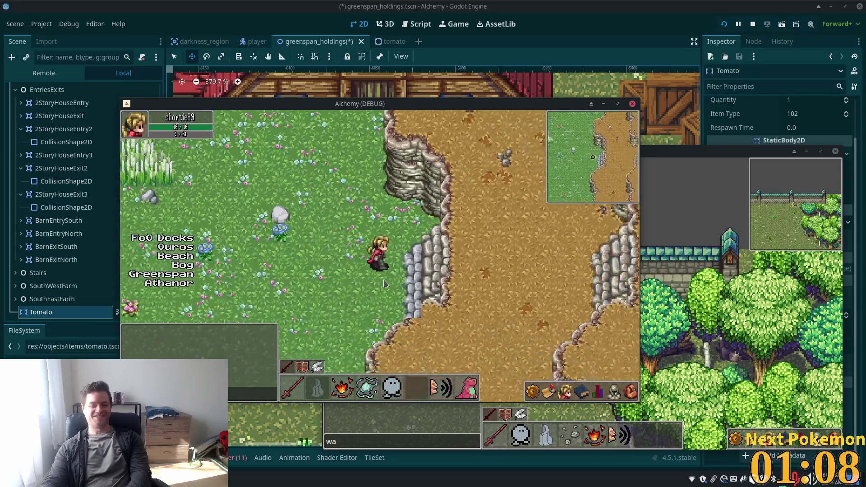
{"action": "key", "text": "d"}
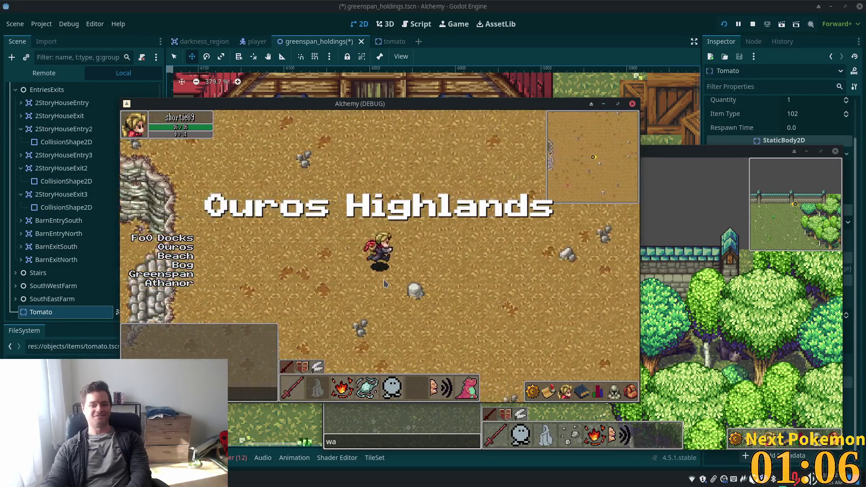
{"action": "key", "text": "s"}
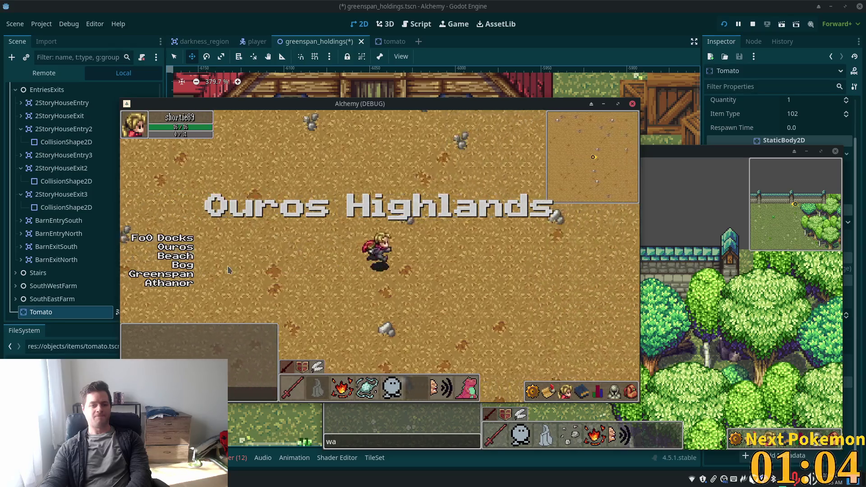
{"action": "key", "text": "s"}
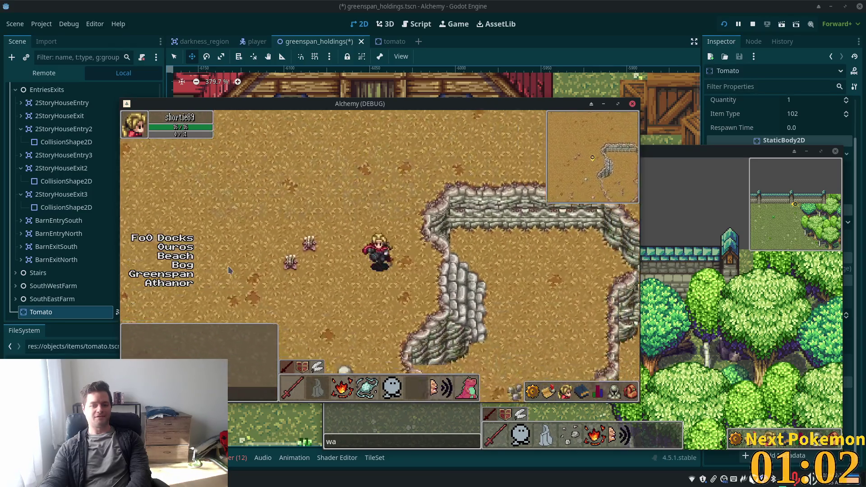
{"action": "key", "text": "s"}
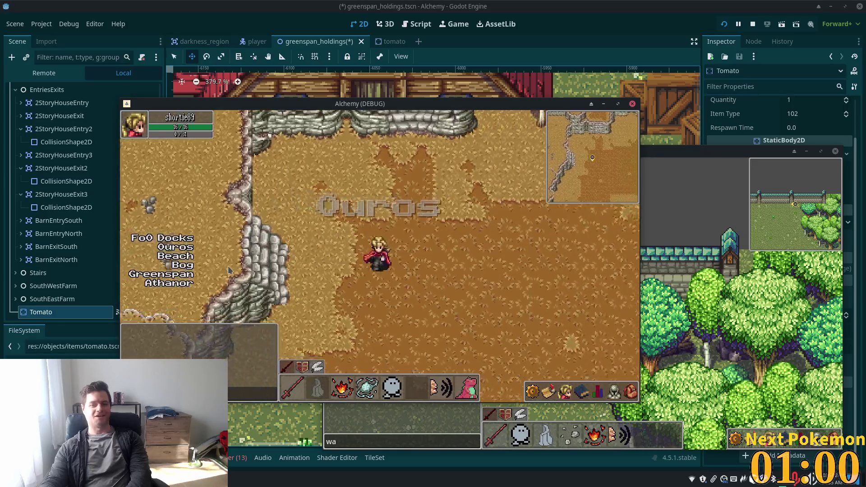
{"action": "key", "text": "d"}
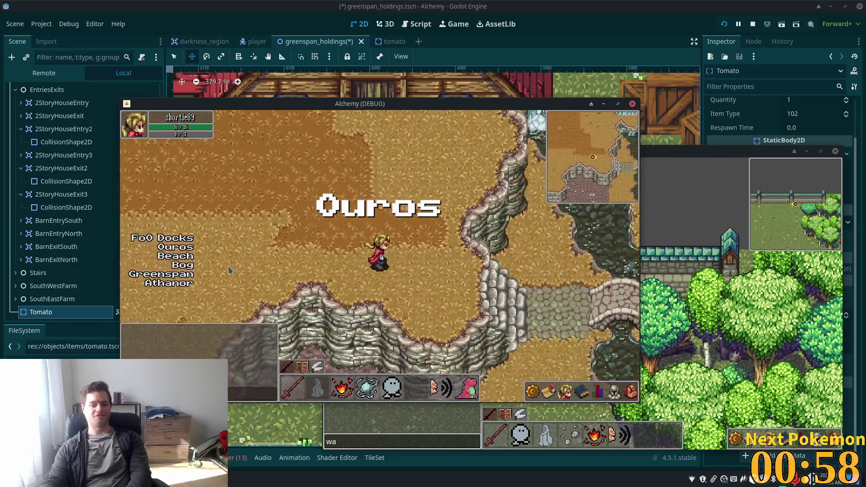
{"action": "key", "text": "d"}
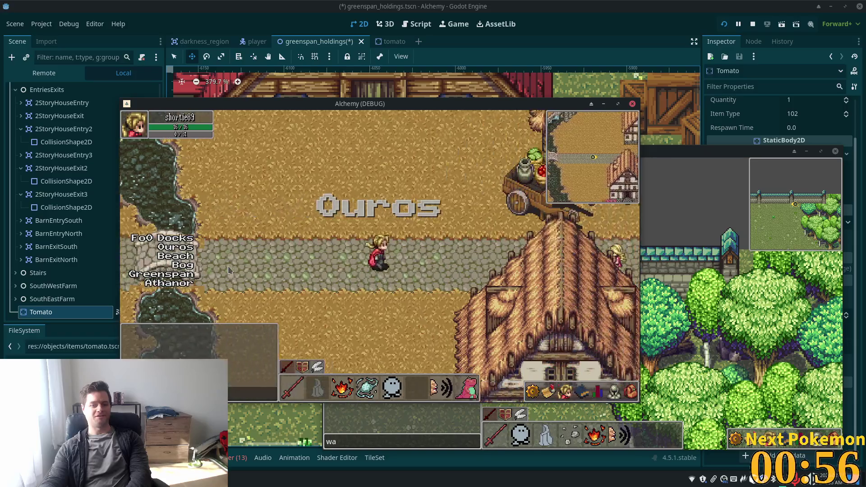
Step: Walk around Ouros's cobbled roads and return to the crossroads by the well
{"action": "key", "text": "w"}
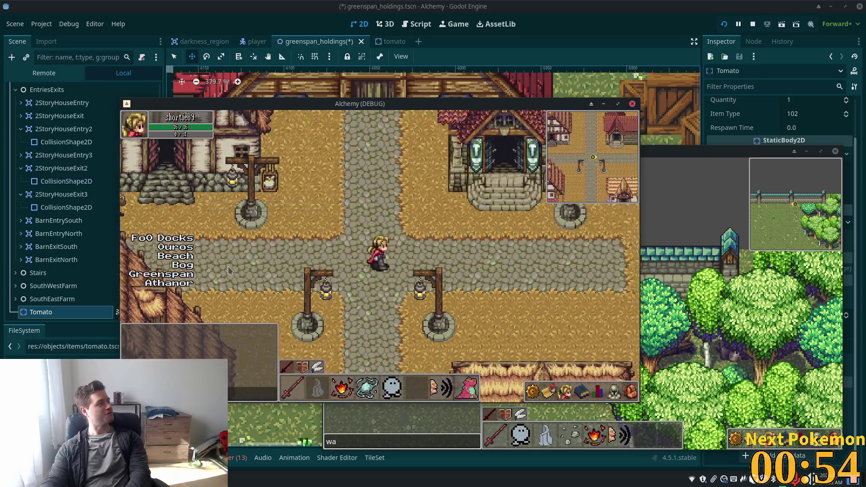
{"action": "key", "text": "w"}
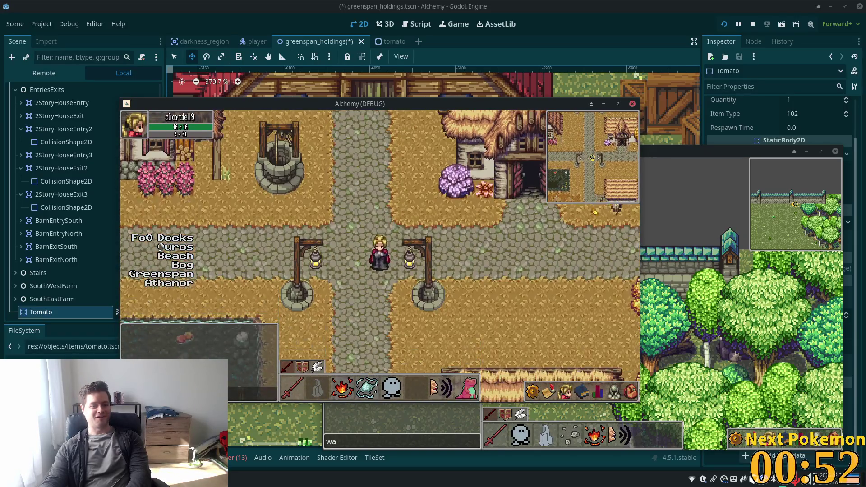
{"action": "key", "text": "a"}
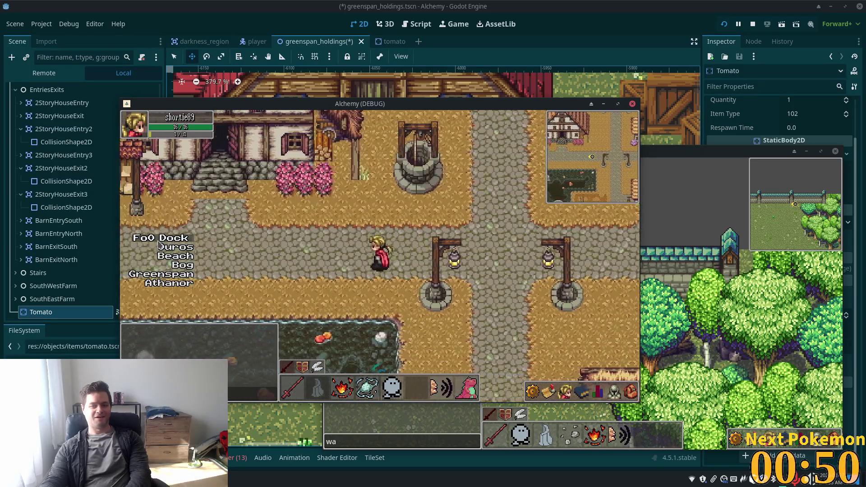
{"action": "key", "text": "a"}
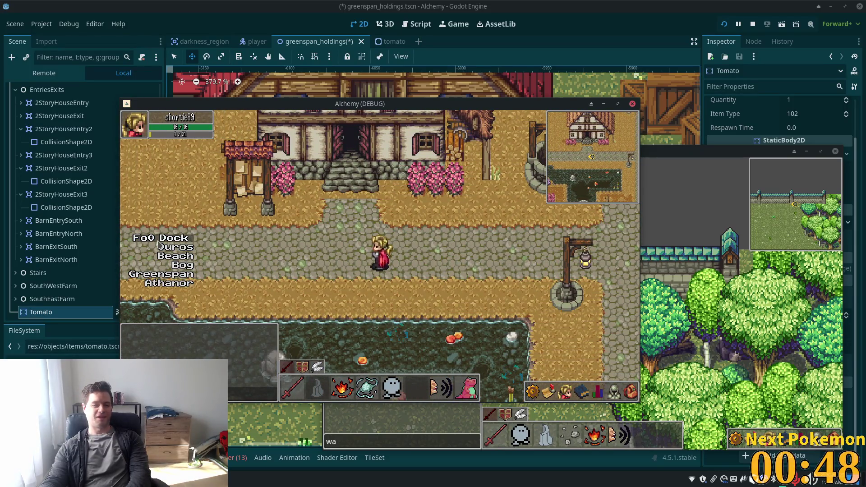
{"action": "key", "text": "d"}
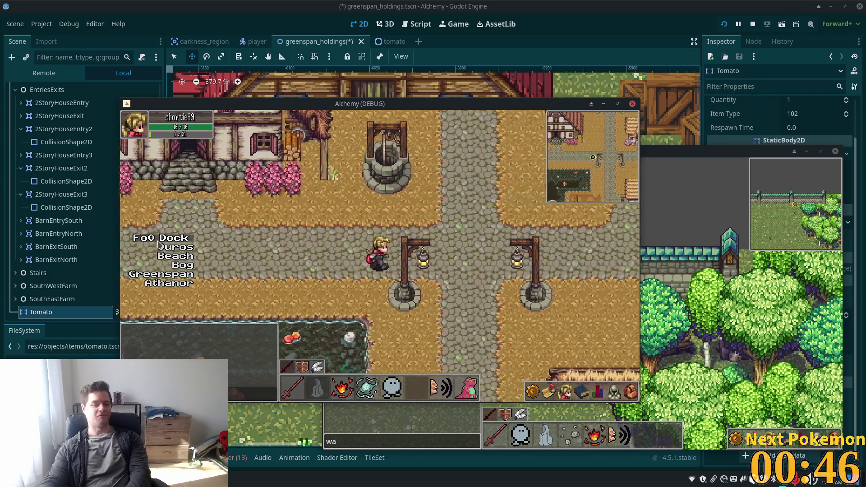
Step: Teleport to the Fields of Ouros docks and walk west along the cobbled road
{"action": "left_click", "coordinate": [160, 247]}
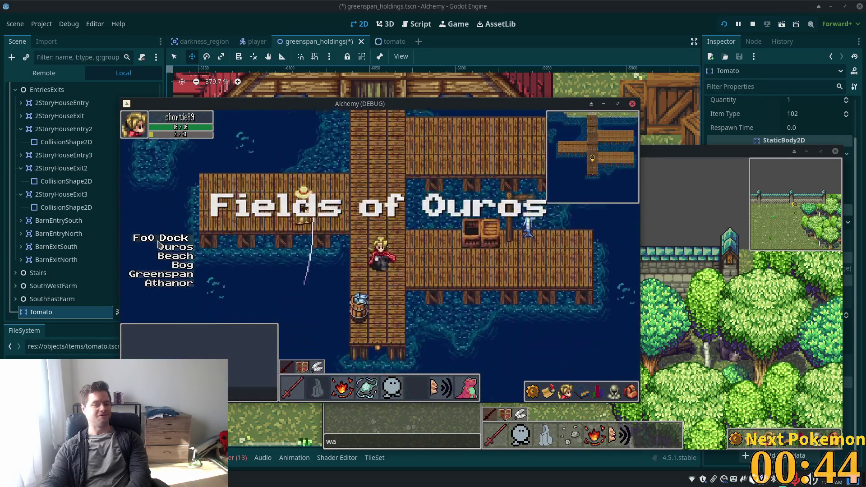
{"action": "key", "text": "w"}
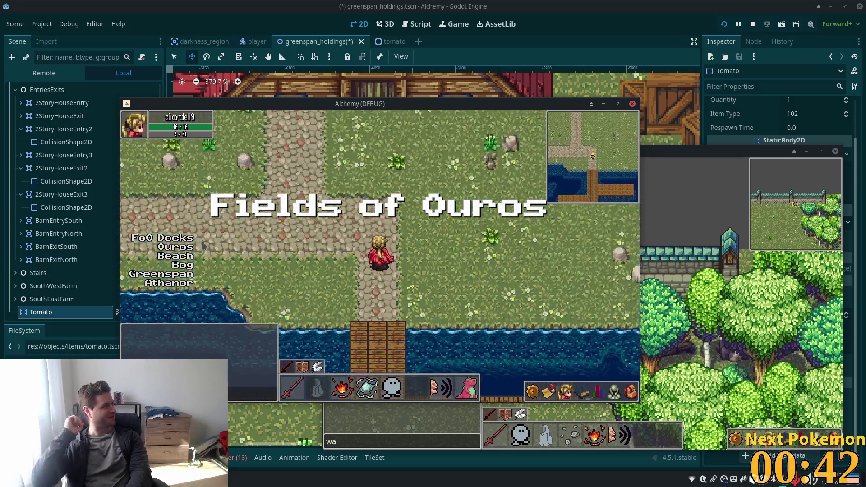
{"action": "key", "text": "a"}
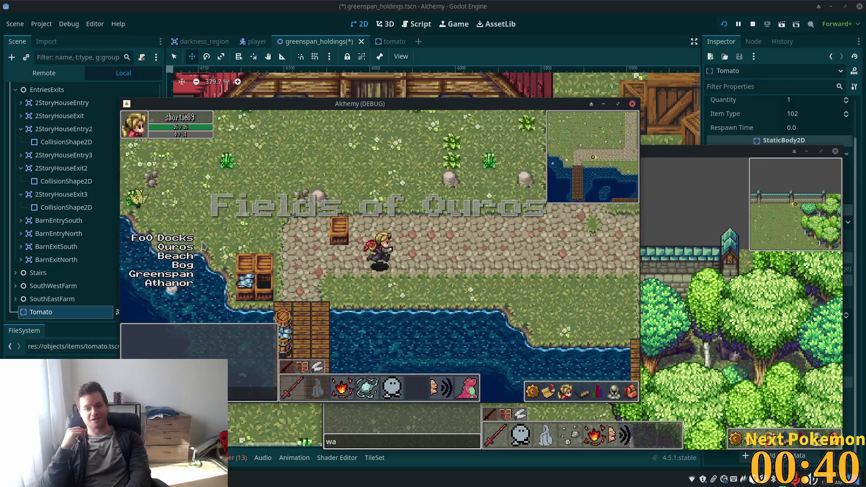
{"action": "key", "text": "a"}
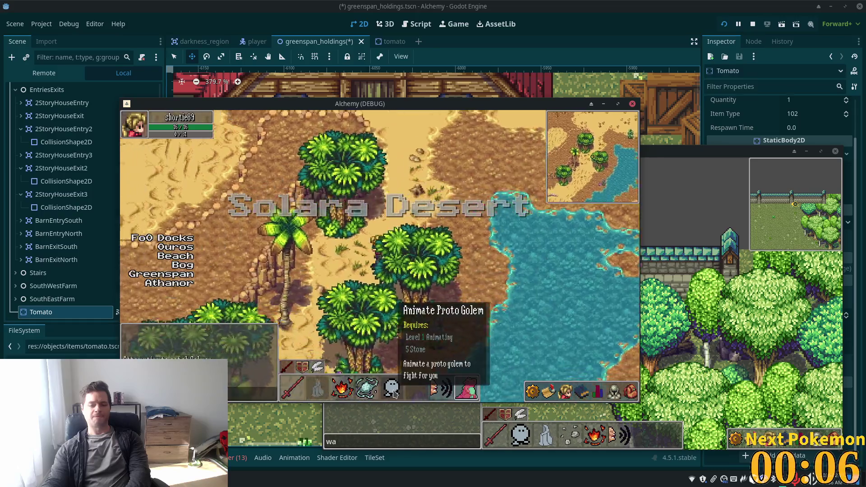
Step: Walk around the Solara Desert beach and west along the palm-lined shore
{"action": "key", "text": "s"}
{"action": "key", "text": "a"}
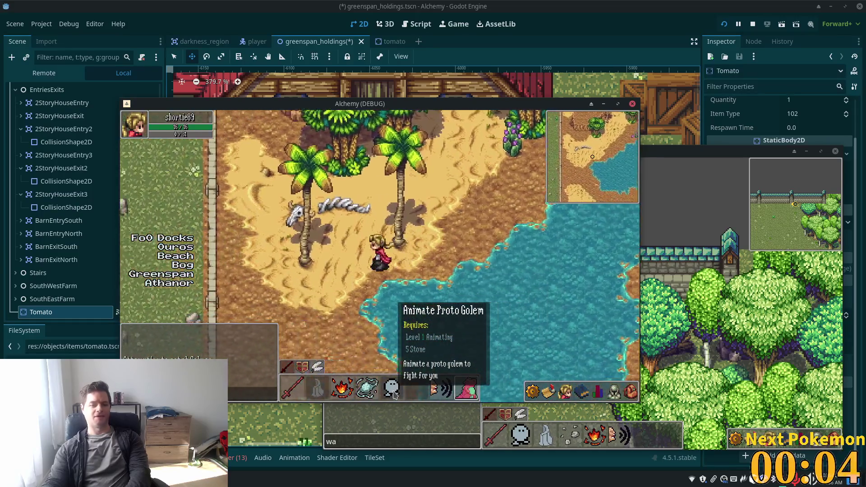
{"action": "key", "text": "d"}
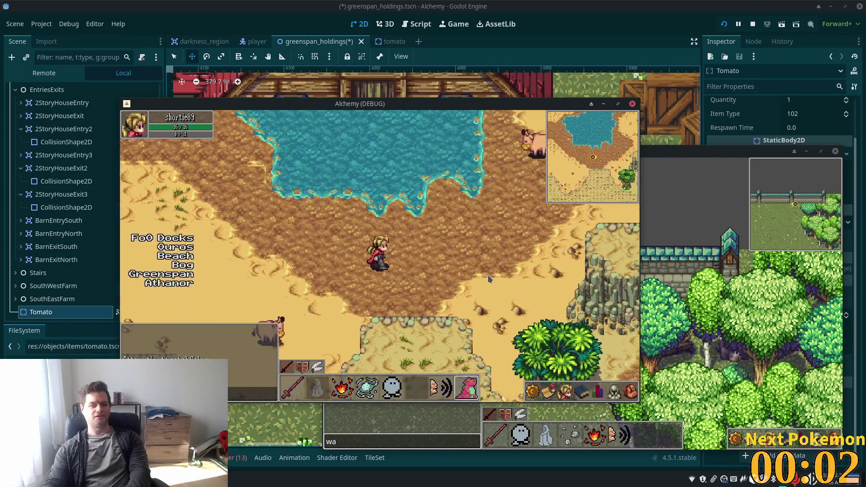
{"action": "key", "text": "w"}
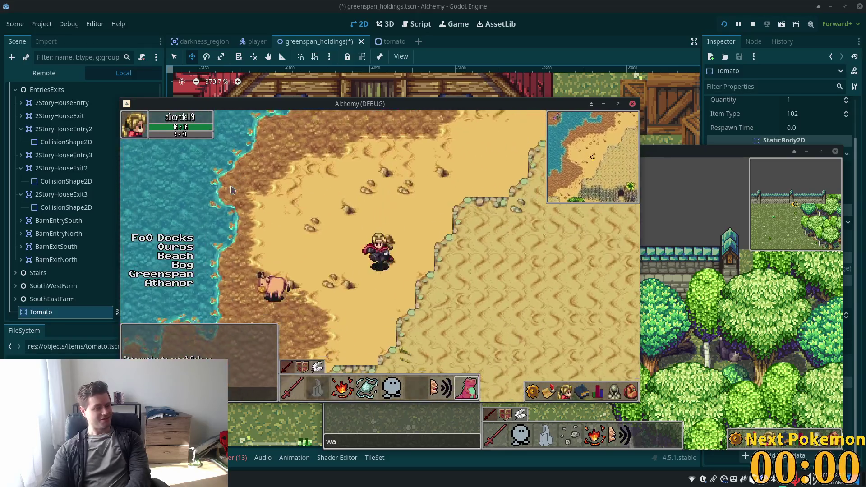
{"action": "key", "text": "s"}
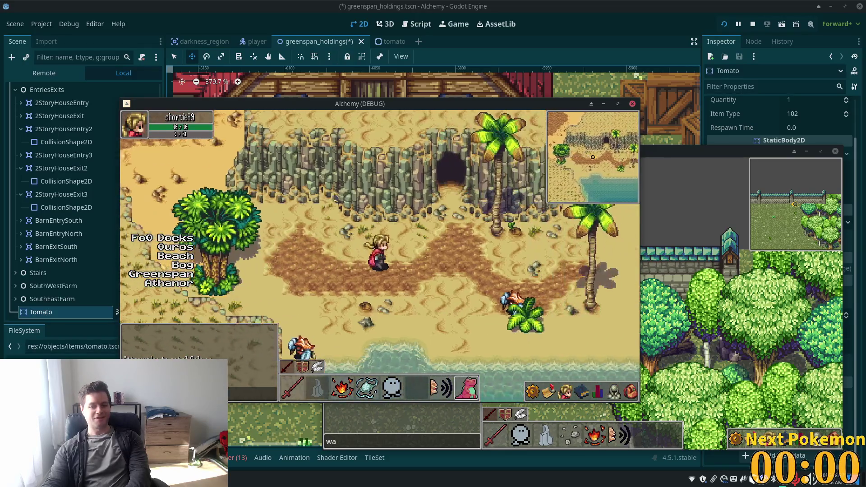
{"action": "key", "text": "a"}
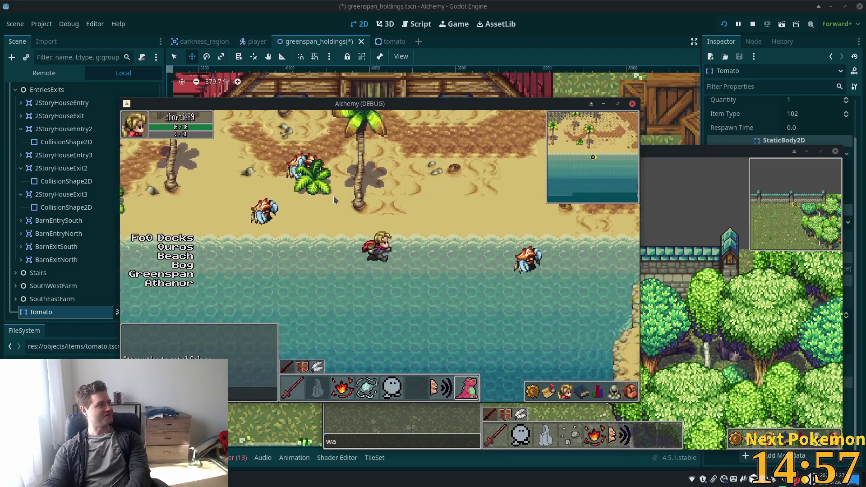
Step: Walk north to the stone monoliths and circle the palm tree to test sorting
{"action": "key", "text": "w"}
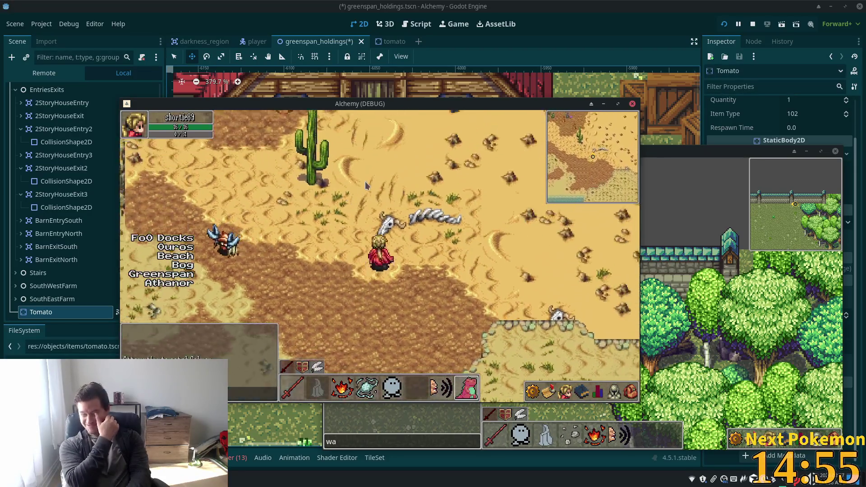
{"action": "key", "text": "d"}
{"action": "key", "text": "w"}
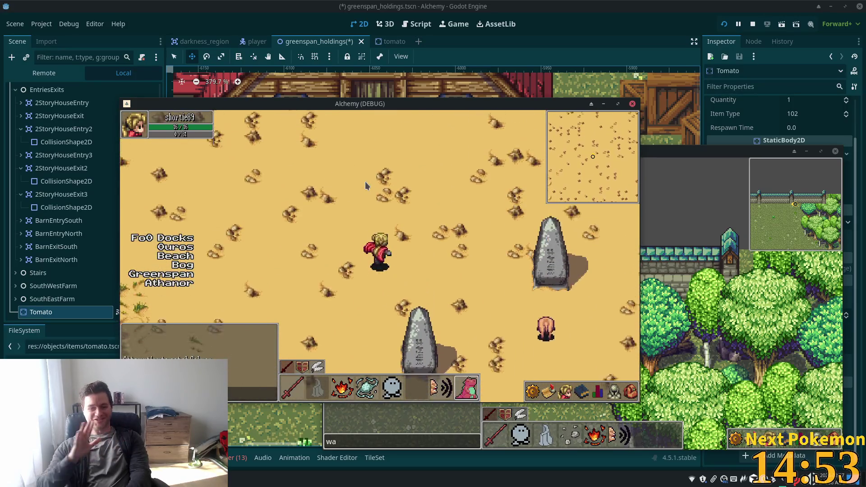
{"action": "key", "text": "w"}
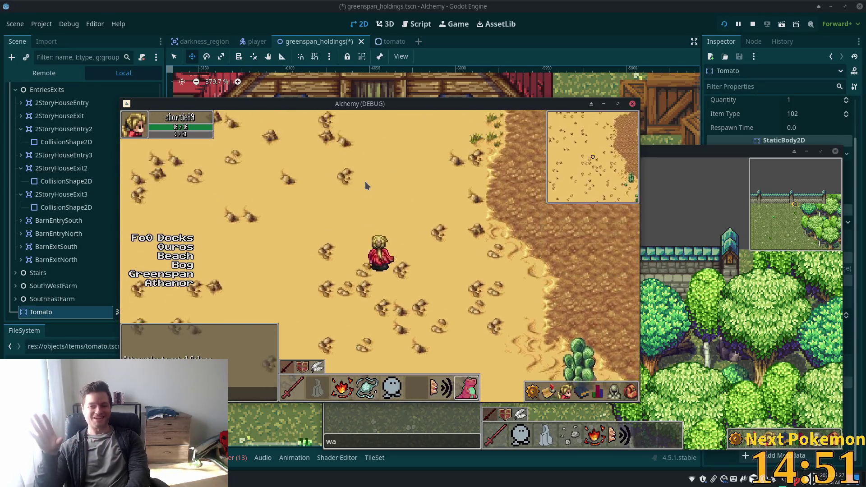
{"action": "key", "text": "d"}
{"action": "key", "text": "s"}
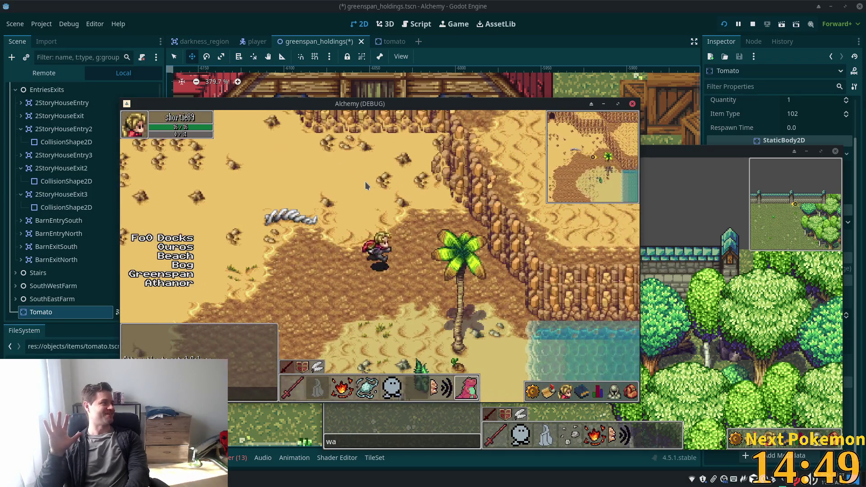
{"action": "key", "text": "a"}
{"action": "key", "text": "s"}
{"action": "key", "text": "d"}
{"action": "key", "text": "w"}
{"action": "key", "text": "w"}
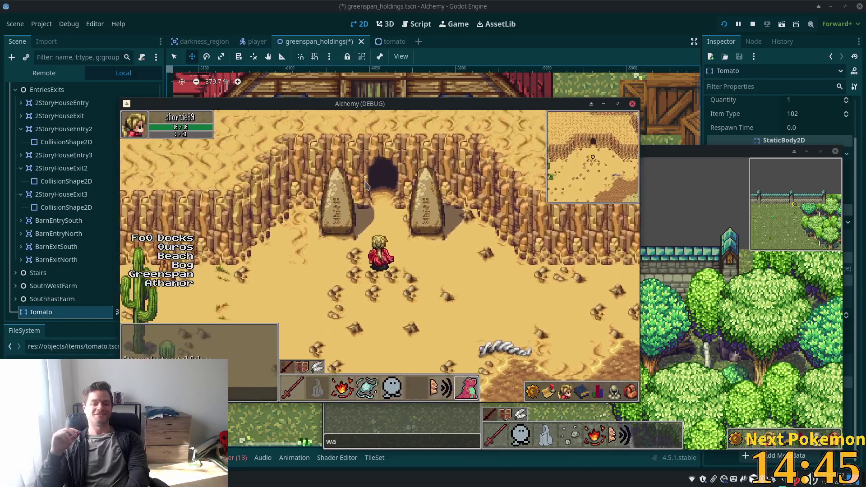
Step: Walk through Solara Cliff Cave and north through the desert, then teleport to Ouros
{"action": "key", "text": "w"}
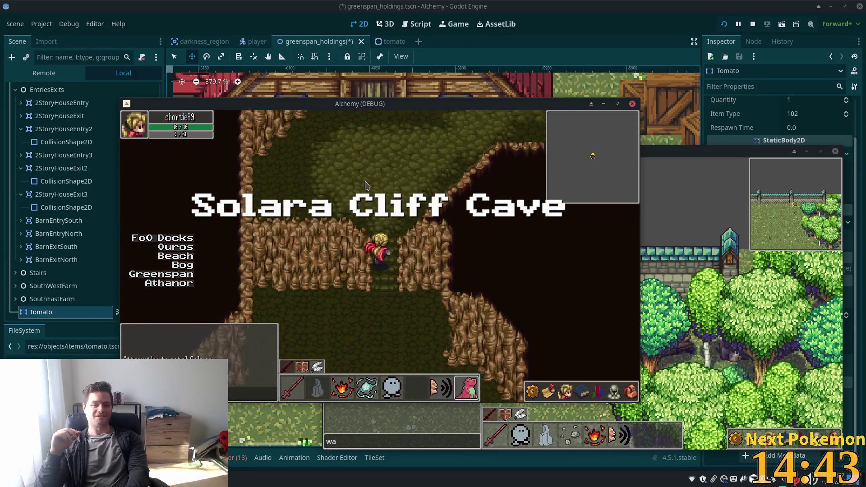
{"action": "key", "text": "w"}
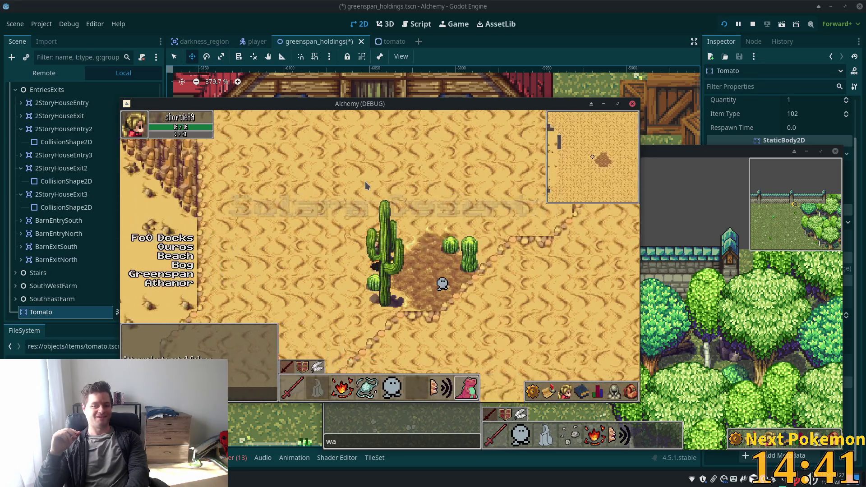
{"action": "key", "text": "s"}
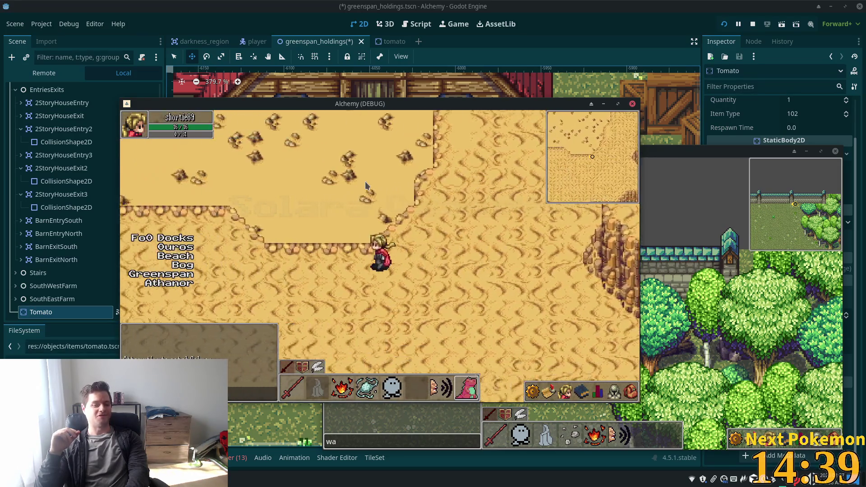
{"action": "key", "text": "s"}
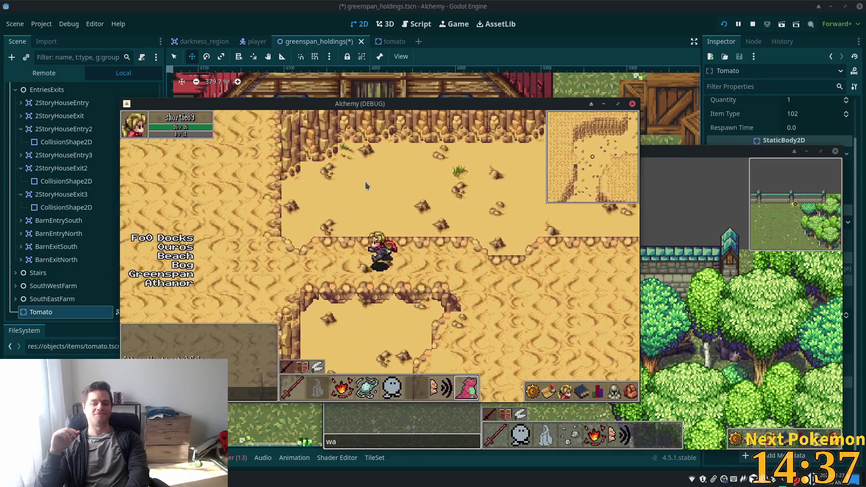
{"action": "key", "text": "a"}
{"action": "key", "text": "w"}
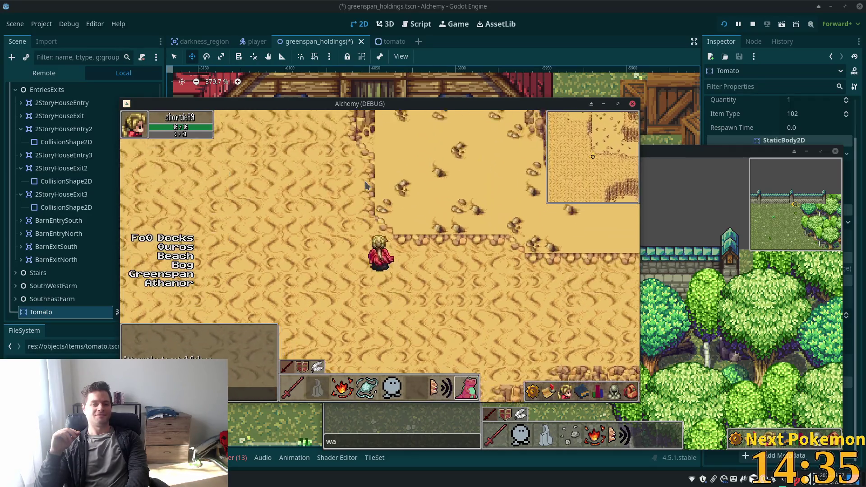
{"action": "key", "text": "w"}
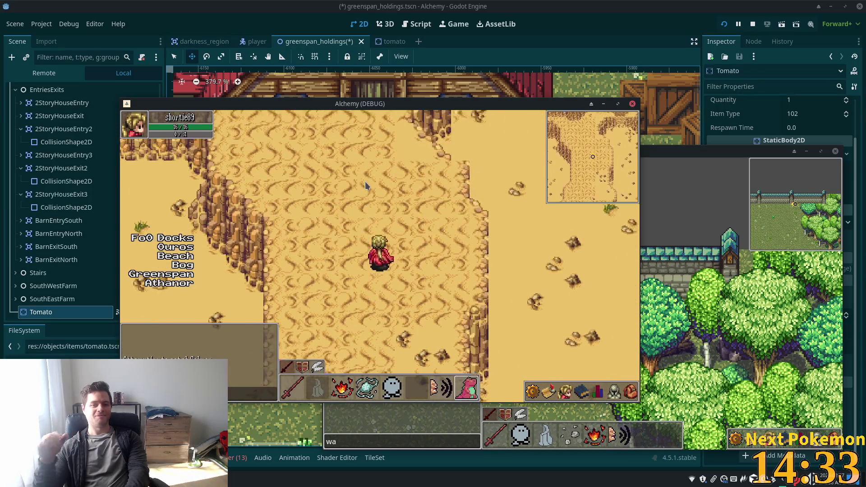
{"action": "key", "text": "w"}
{"action": "left_click", "coordinate": [186, 246]}
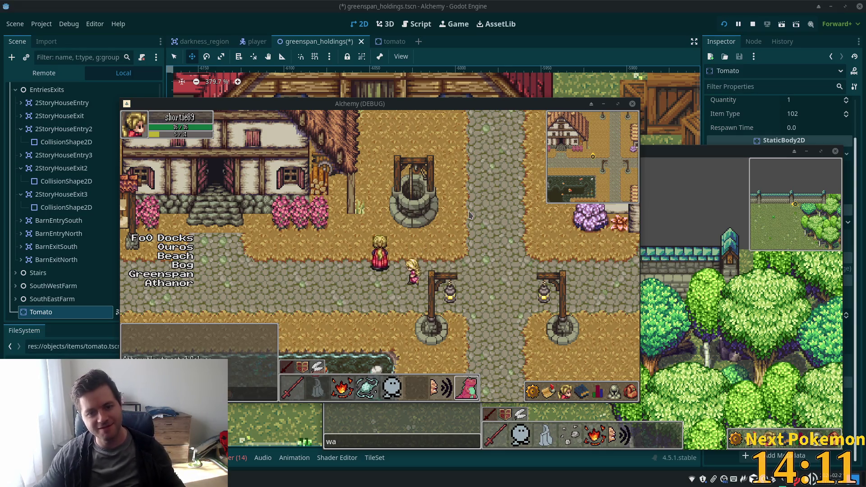
Step: Walk north through Ouros village, west across the bridge and through the rocky canyon
{"action": "key", "text": "w"}
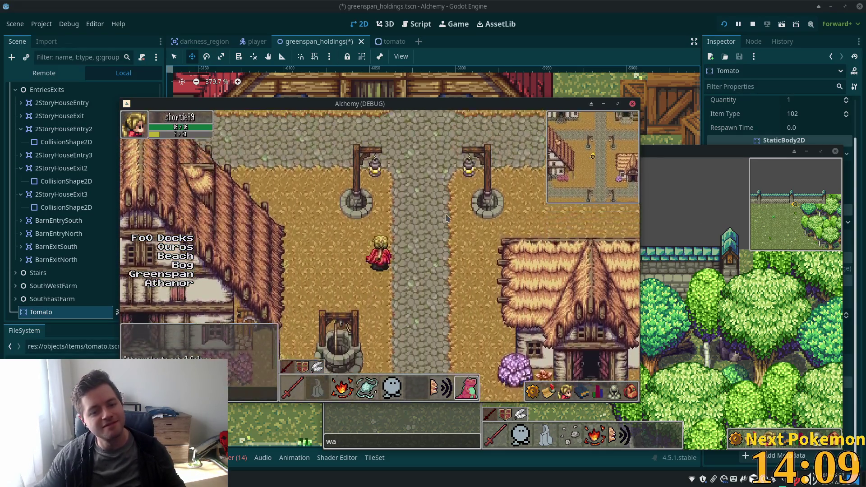
{"action": "key", "text": "w"}
{"action": "key", "text": "a"}
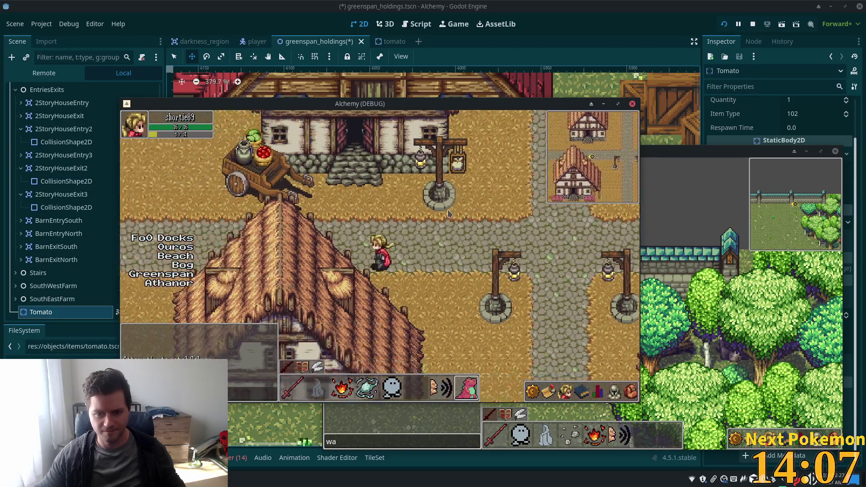
{"action": "key", "text": "a"}
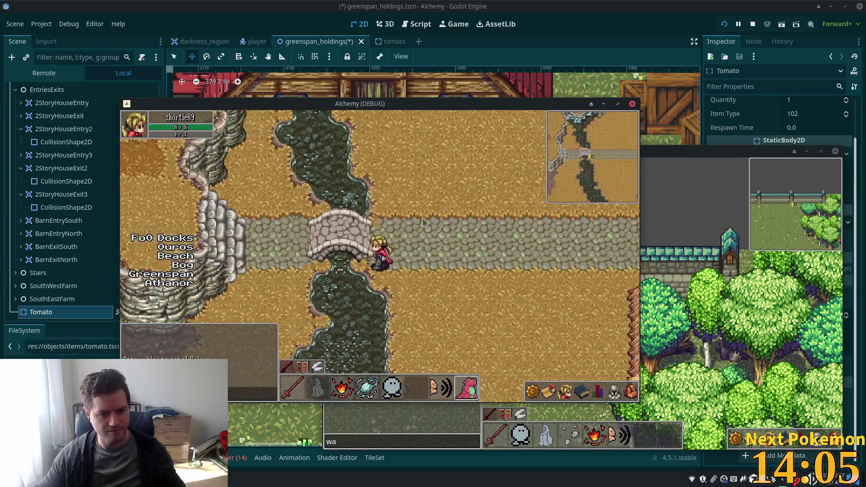
{"action": "key", "text": "w"}
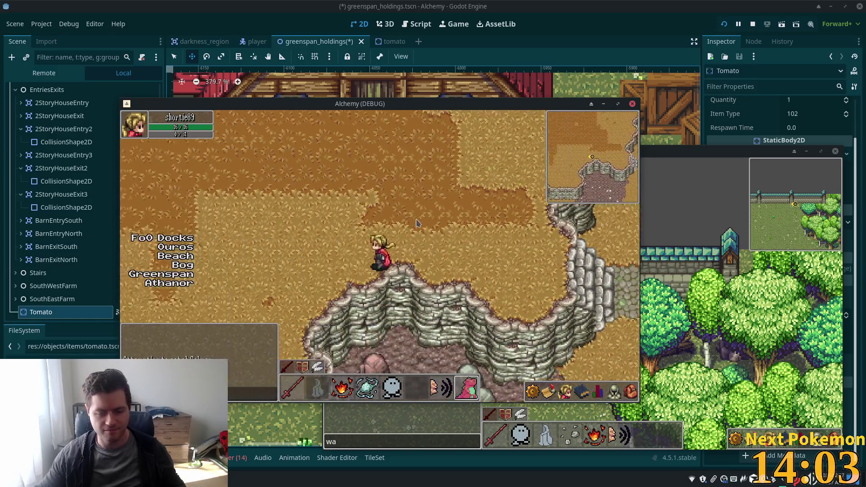
{"action": "key", "text": "w"}
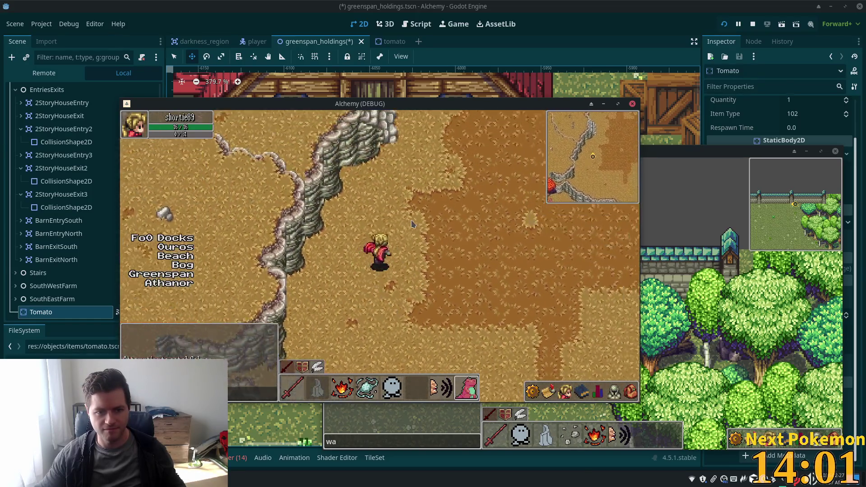
{"action": "key", "text": "w"}
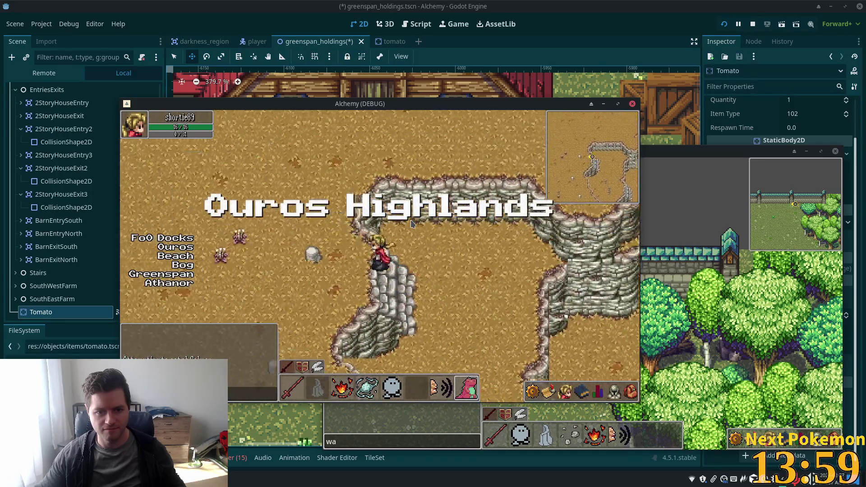
{"action": "key", "text": "w"}
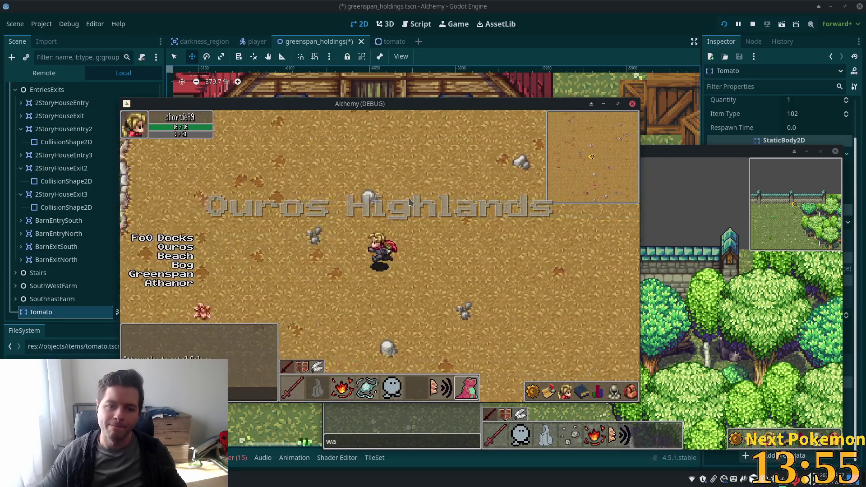
Step: Walk west over the stone wall, through the tall grass and across the meadow
{"action": "key", "text": "Left"}
{"action": "key", "text": "Left"}
{"action": "key", "text": "Up"}
{"action": "key", "text": "Left"}
{"action": "key", "text": "Left"}
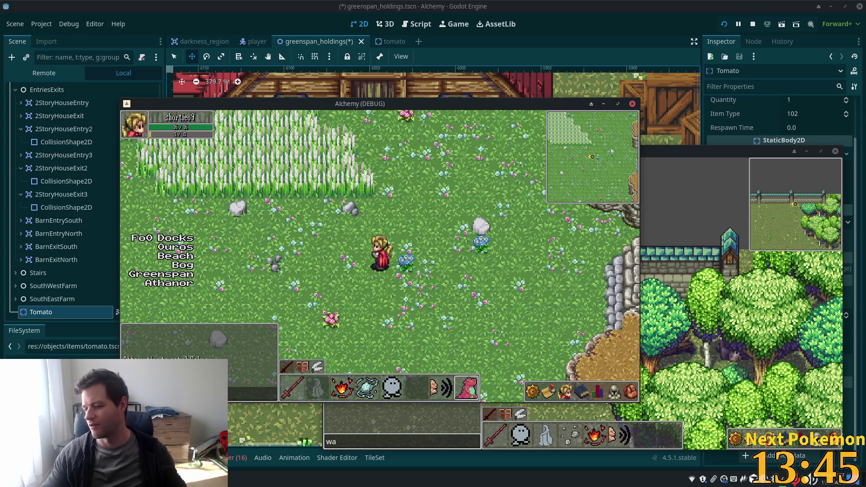
{"action": "key", "text": "w"}
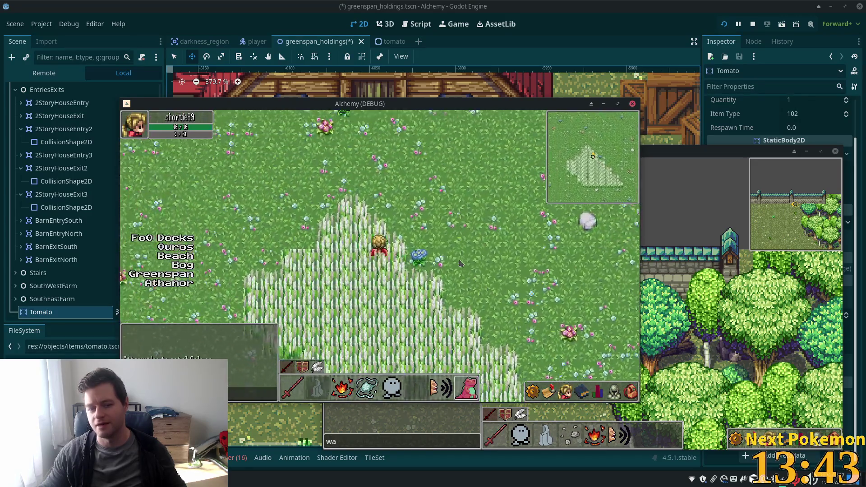
{"action": "key", "text": "w+a"}
{"action": "key", "text": "a"}
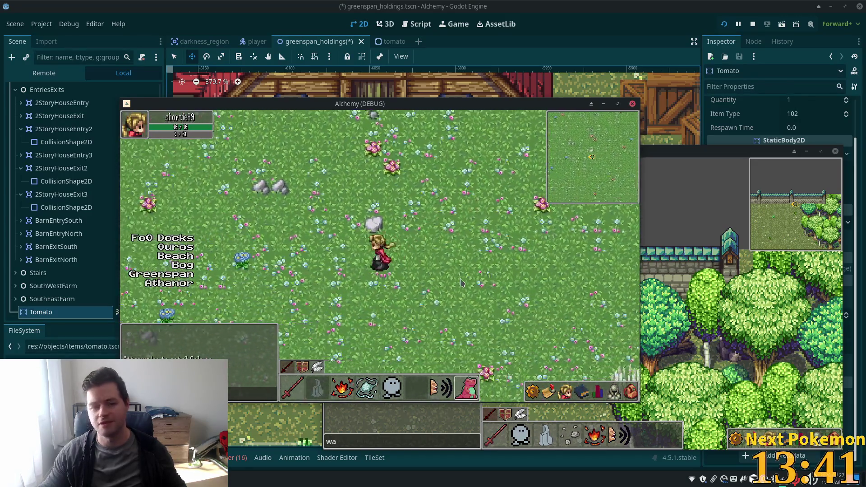
{"action": "key", "text": "a"}
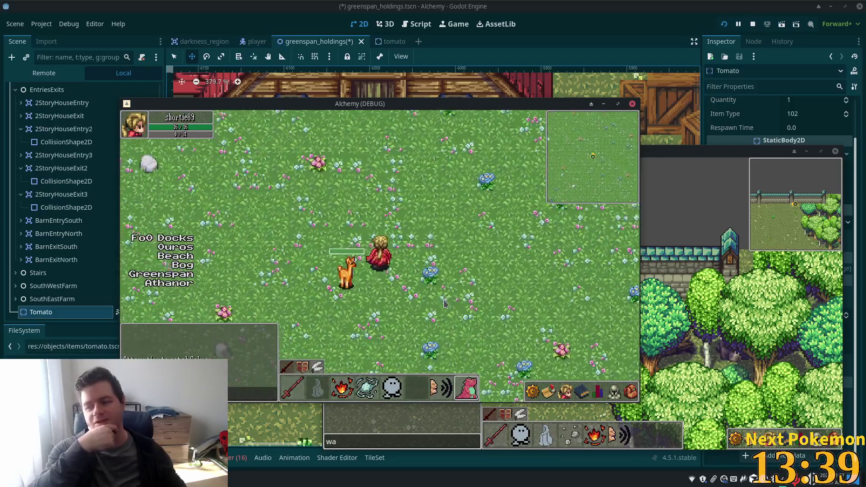
Step: Walk along the treeline into Indigo Bog and west along the bog path
{"action": "key", "text": "w+a"}
{"action": "key", "text": "s"}
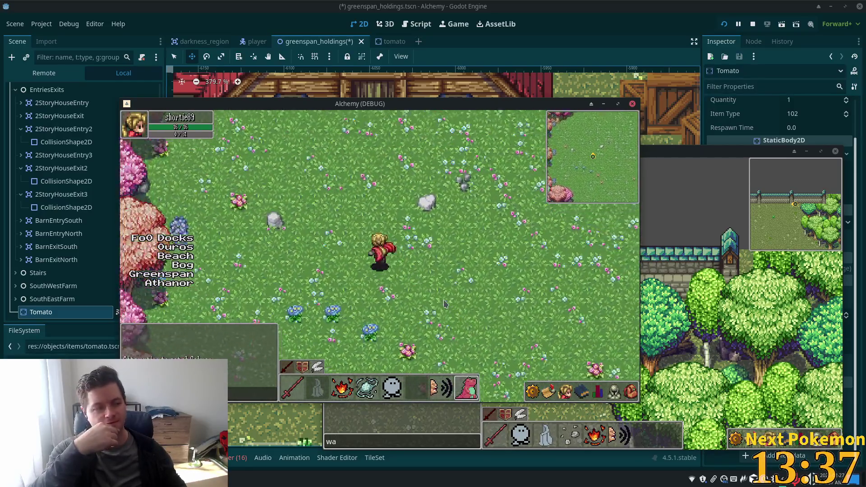
{"action": "key", "text": "w+a"}
{"action": "key", "text": "w+d"}
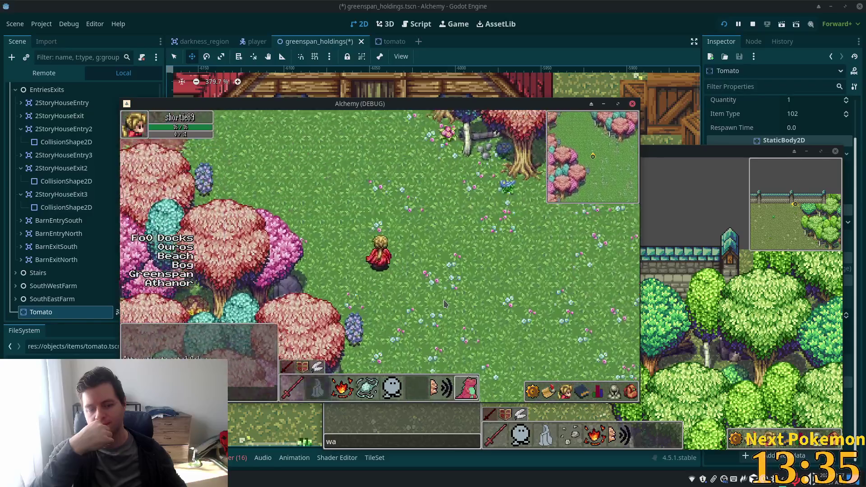
{"action": "key", "text": "w+a"}
{"action": "key", "text": "a"}
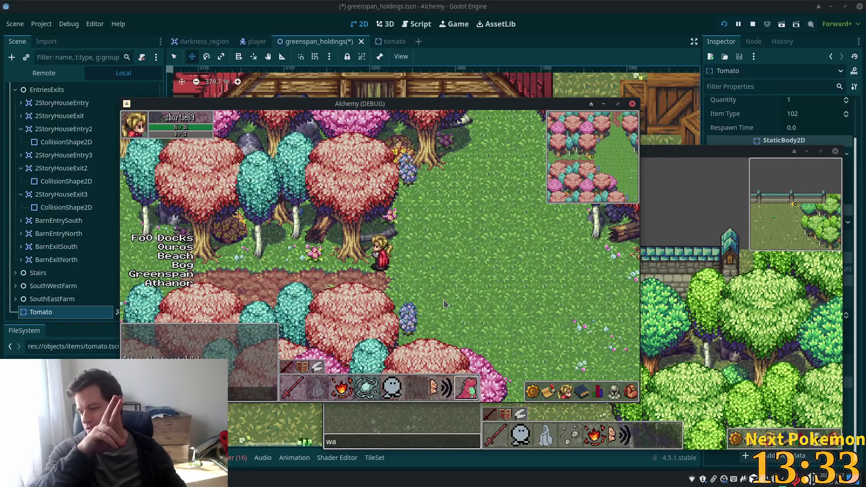
{"action": "key", "text": "a"}
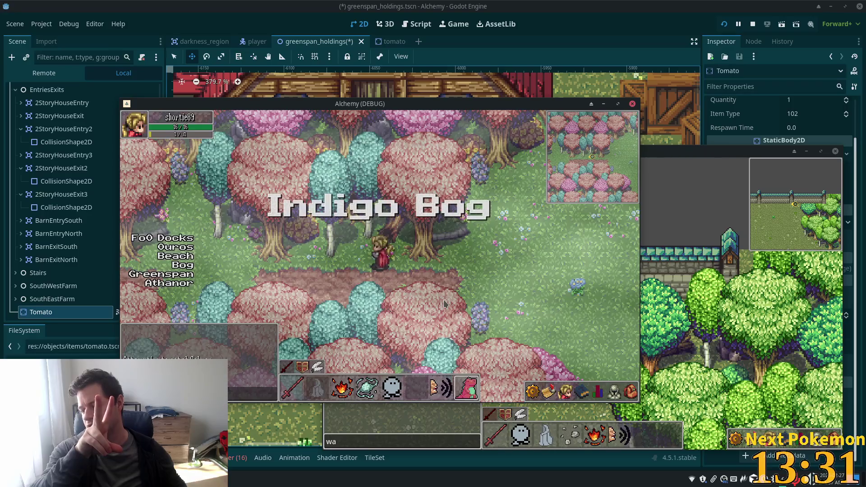
{"action": "key", "text": "s"}
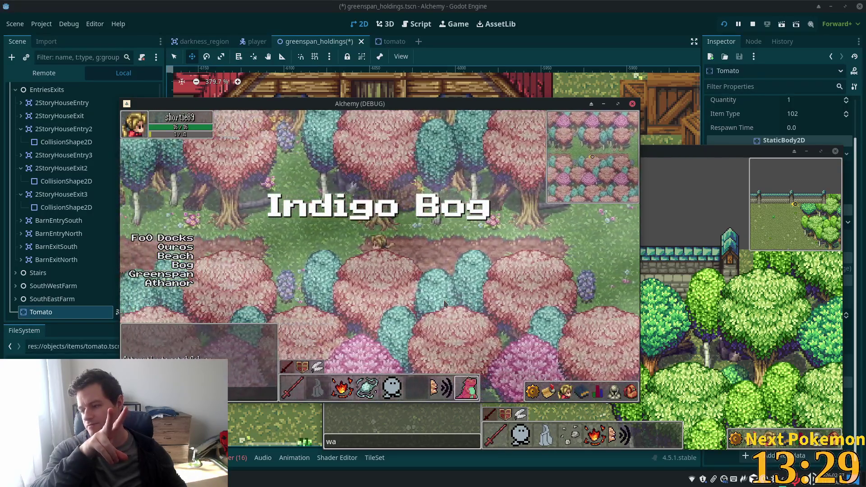
{"action": "key", "text": "a"}
{"action": "key", "text": "a"}
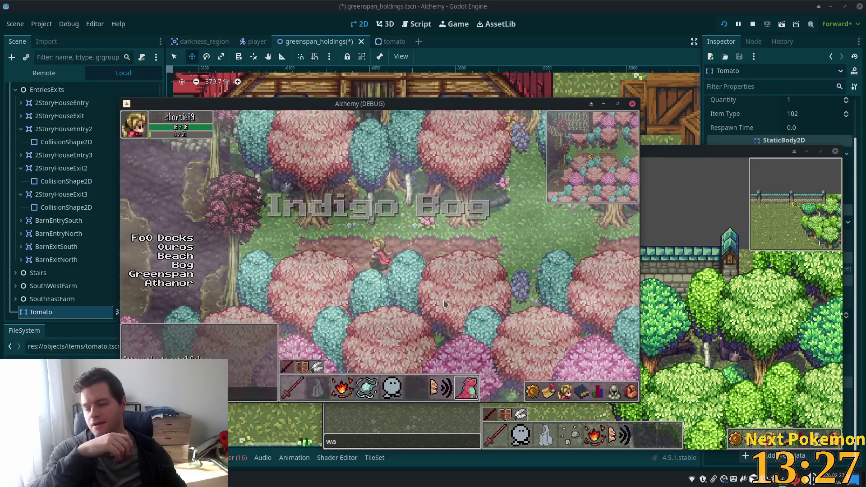
{"action": "key", "text": "a"}
{"action": "key", "text": "a"}
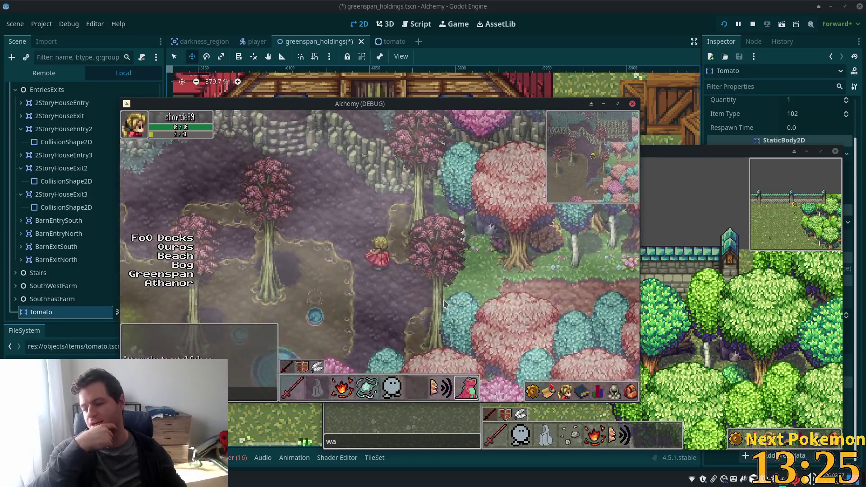
Step: Climb the stone stairs, pass the pink tree and cross the swamp to the cliff wall
{"action": "key", "text": "w"}
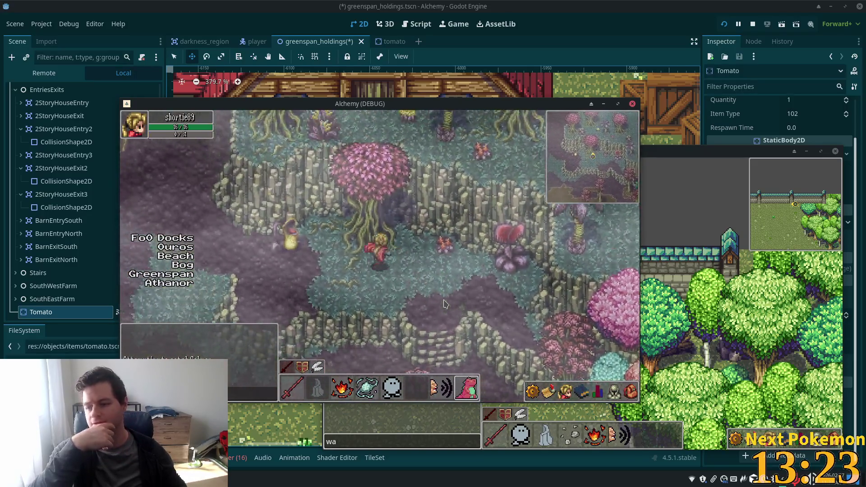
{"action": "key", "text": "a"}
{"action": "key", "text": "a"}
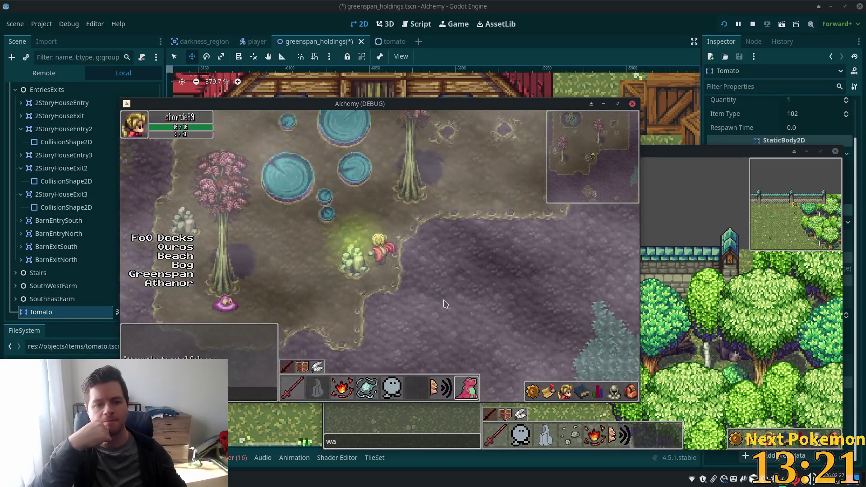
{"action": "key", "text": "w"}
{"action": "key", "text": "a"}
{"action": "key", "text": "w"}
{"action": "key", "text": "a"}
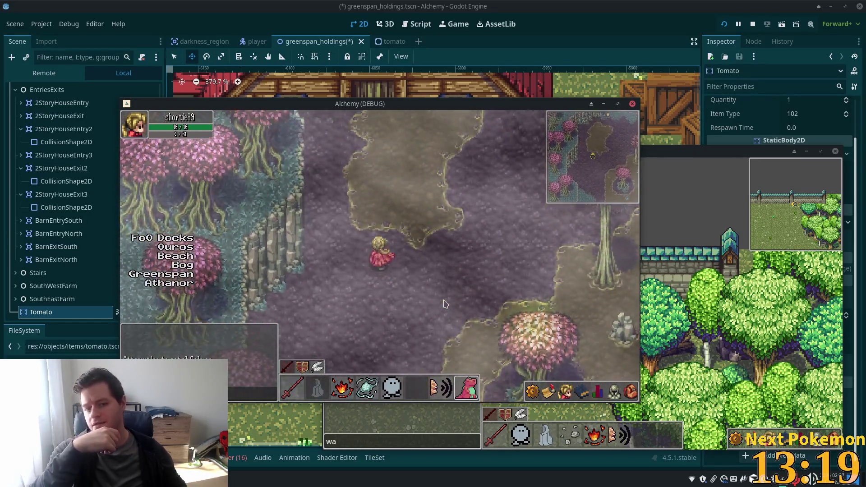
{"action": "key", "text": "w"}
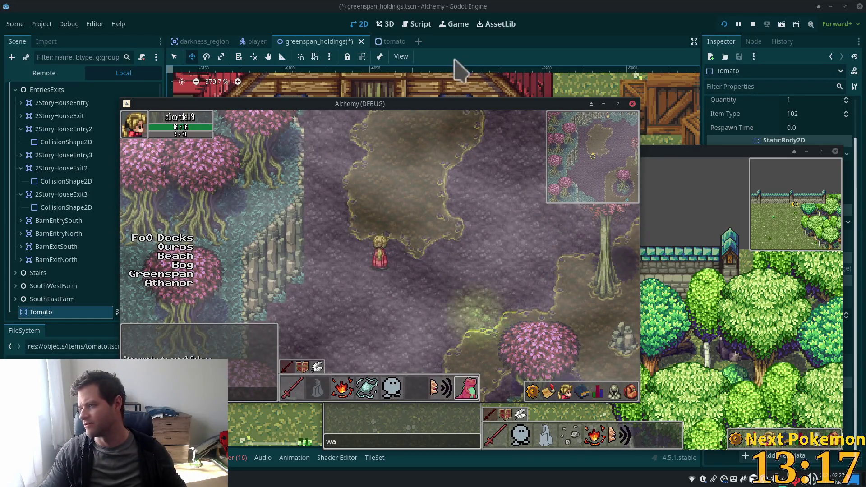
{"action": "key", "text": "w"}
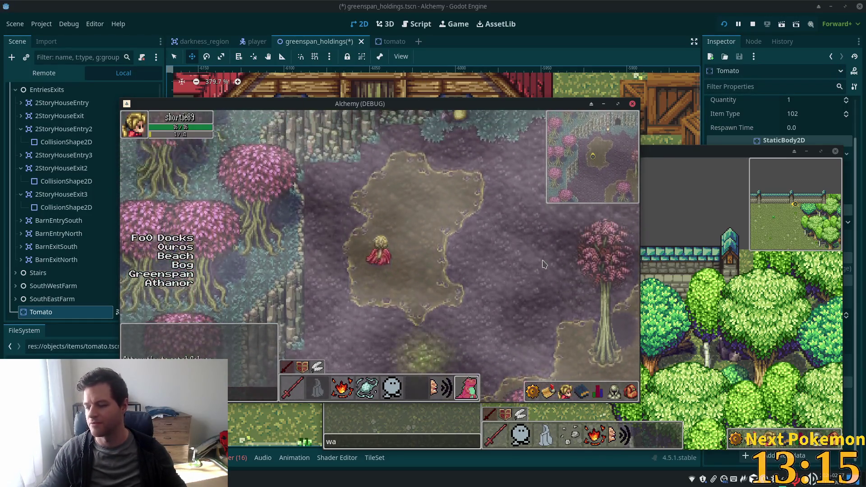
{"action": "key", "text": "w"}
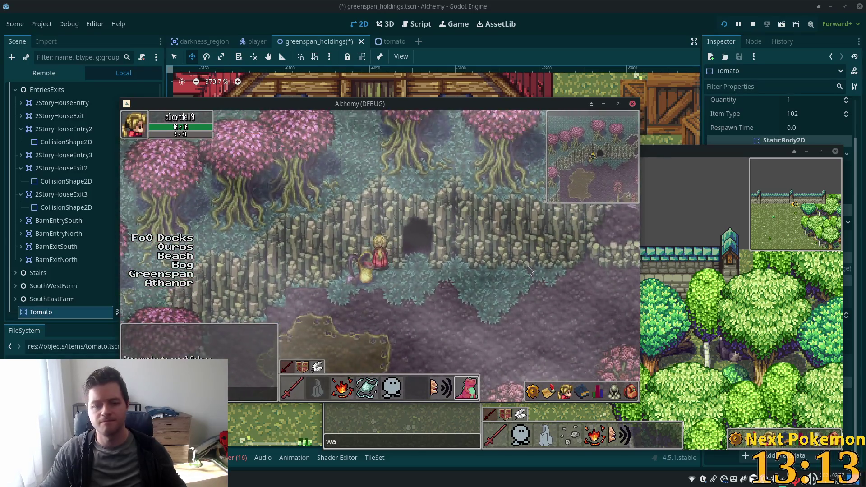
Step: Walk north through the Sunken Pass and north-west across the field
{"action": "key", "text": "s"}
{"action": "key", "text": "w"}
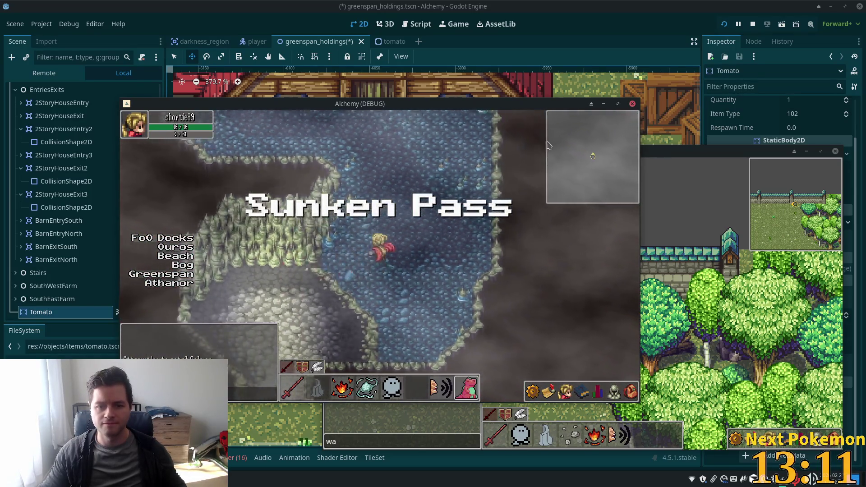
{"action": "key", "text": "w"}
{"action": "key", "text": "w"}
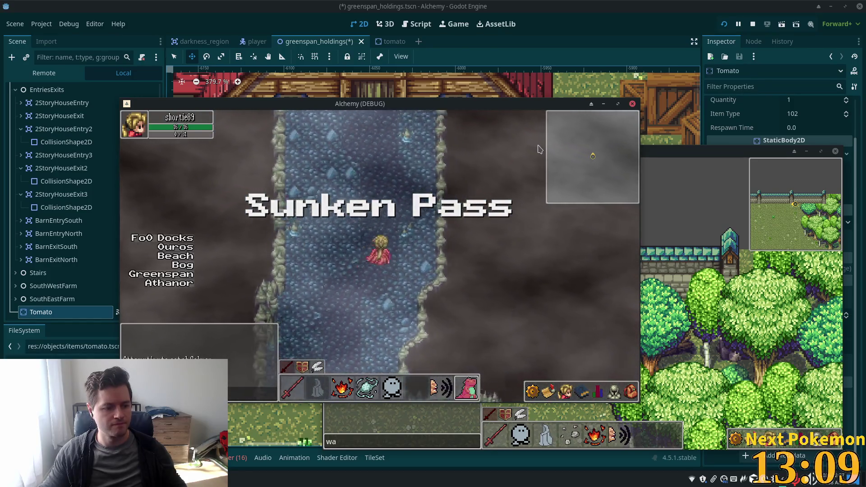
{"action": "key", "text": "w"}
{"action": "key", "text": "w"}
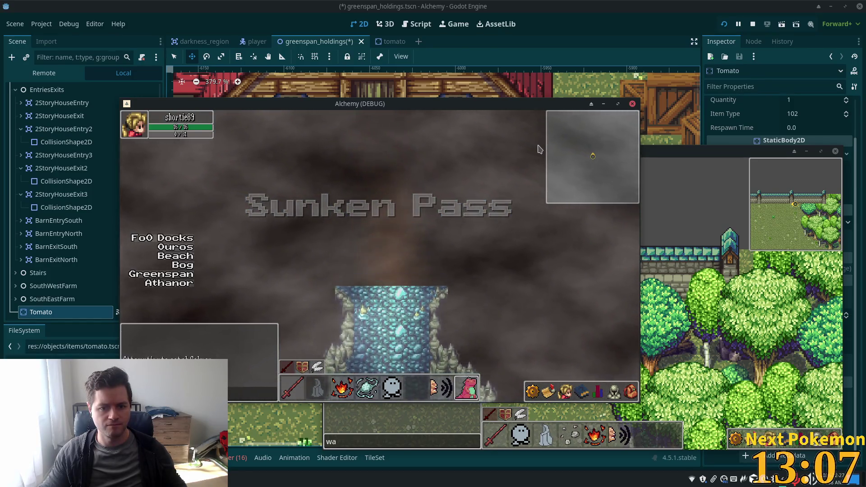
{"action": "key", "text": "w+a"}
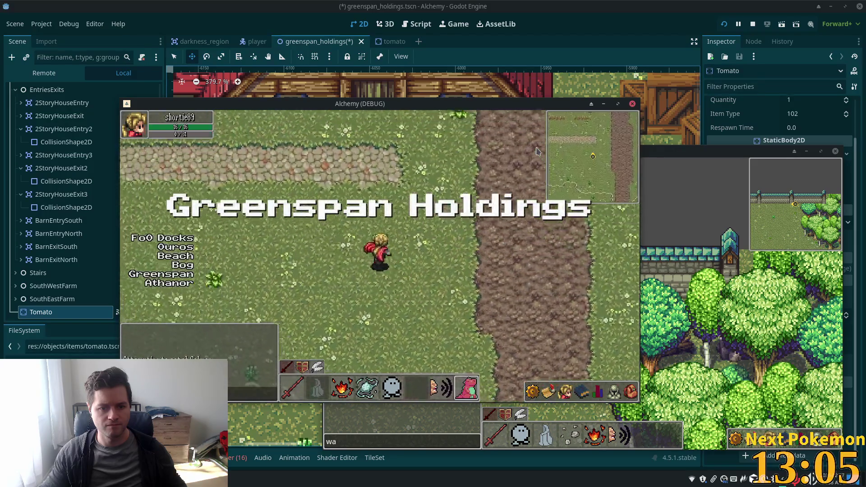
Step: Walk north-west past the cows, in and out of the barn, then west to the fields
{"action": "key", "text": "w+a"}
{"action": "key", "text": "w+a"}
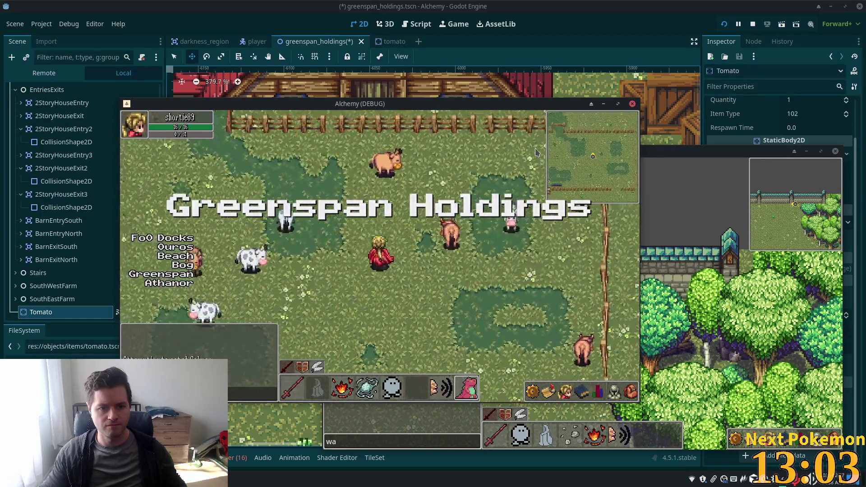
{"action": "key", "text": "w+a"}
{"action": "key", "text": "w+a"}
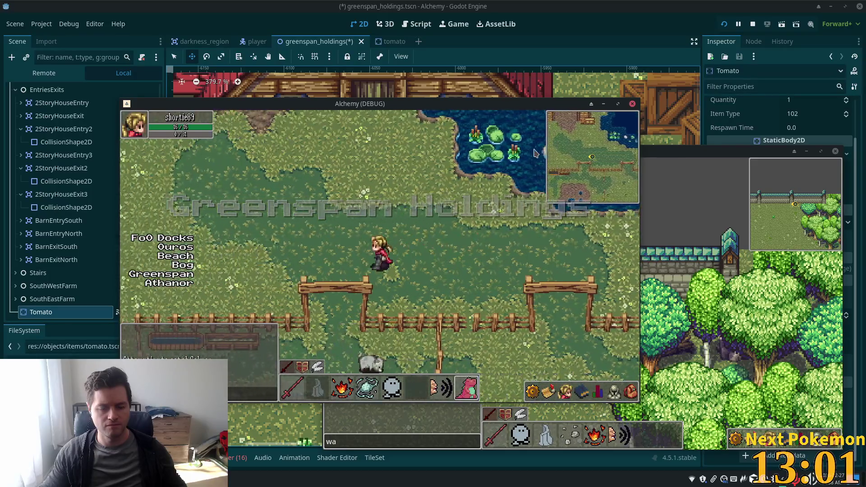
{"action": "key", "text": "w+a"}
{"action": "key", "text": "w"}
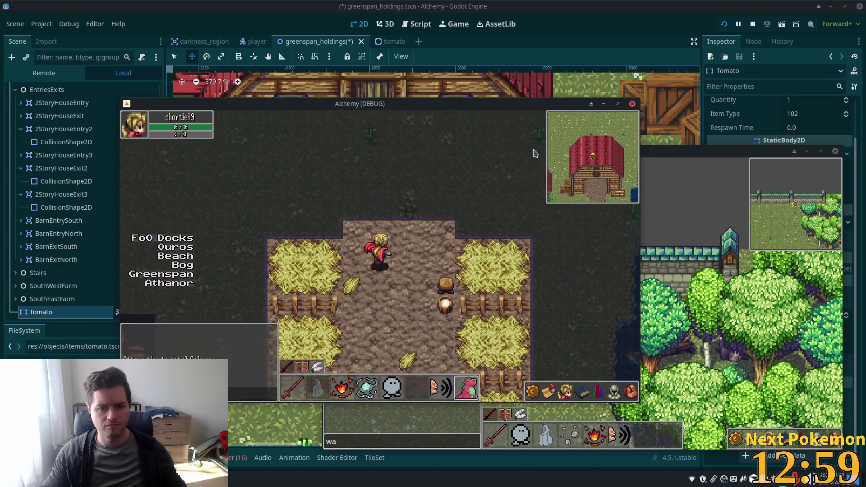
{"action": "key", "text": "w"}
{"action": "key", "text": "s+a"}
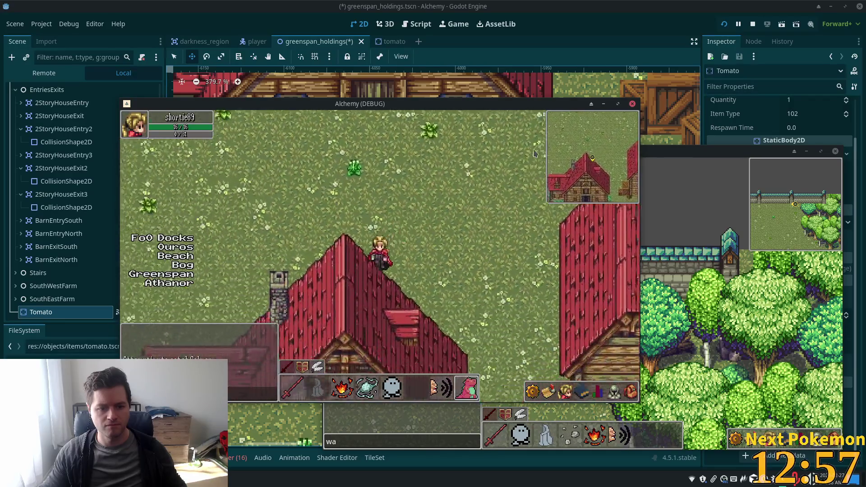
{"action": "key", "text": "a"}
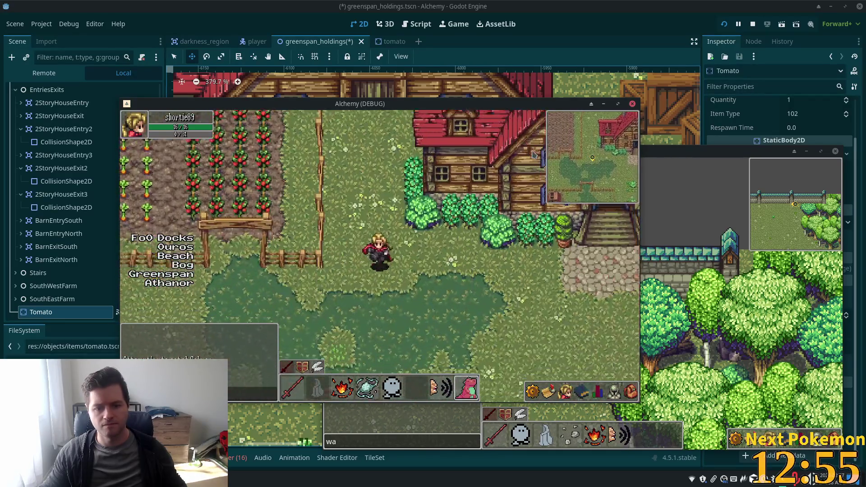
Step: Enter the farmhouse, change floors on the stairs, then exit to the crop plot fence
{"action": "key", "text": "d"}
{"action": "key", "text": "w"}
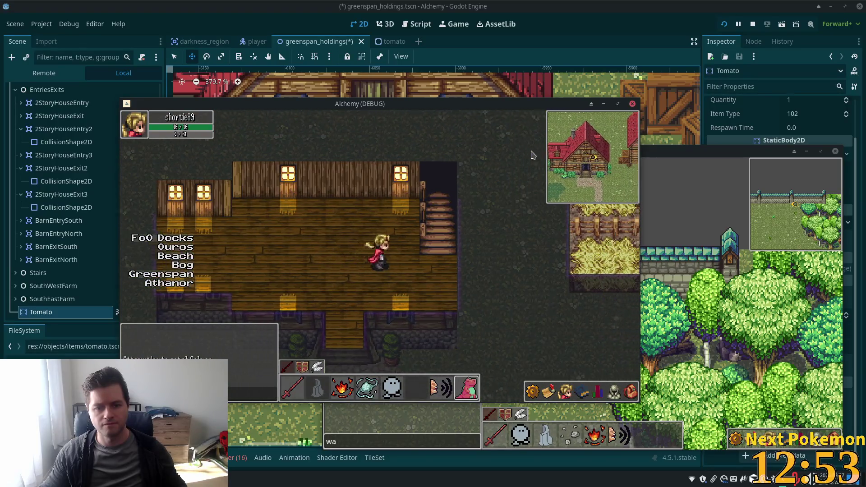
{"action": "key", "text": "d"}
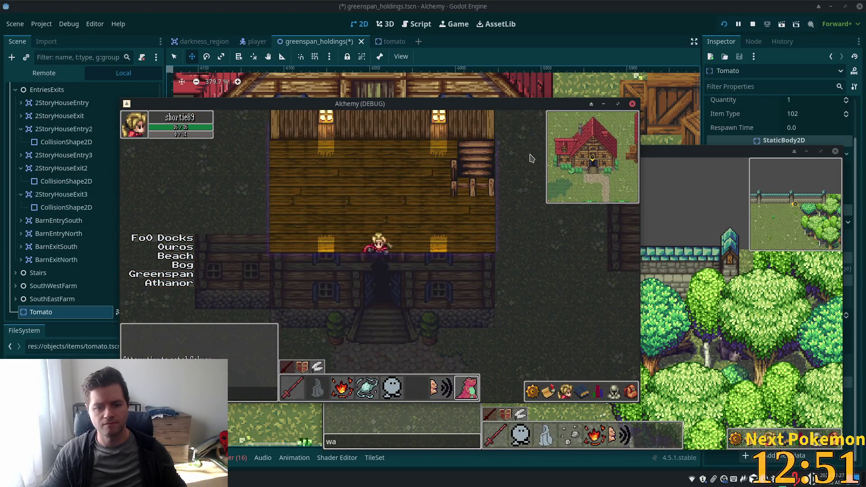
{"action": "key", "text": "d"}
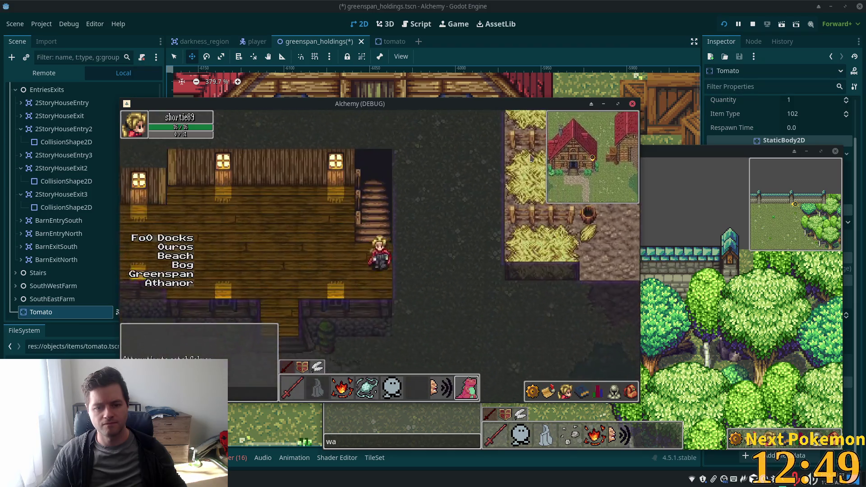
{"action": "key", "text": "w"}
{"action": "key", "text": "s"}
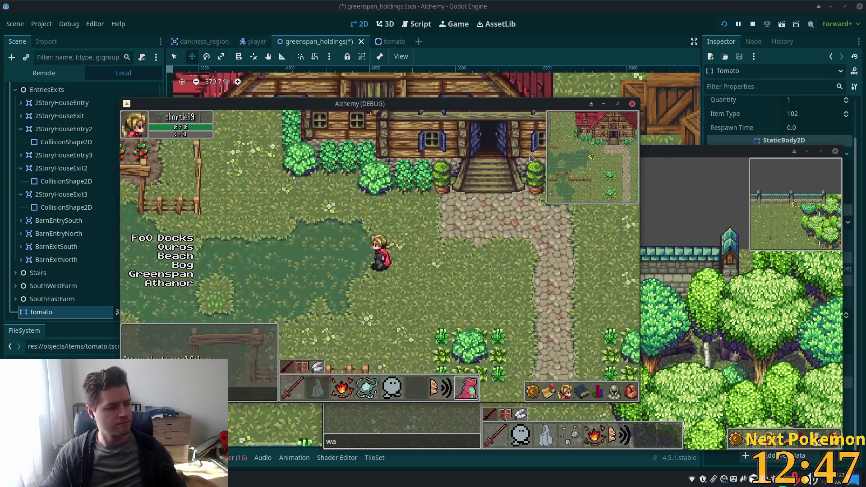
{"action": "key", "text": "a"}
{"action": "key", "text": "w"}
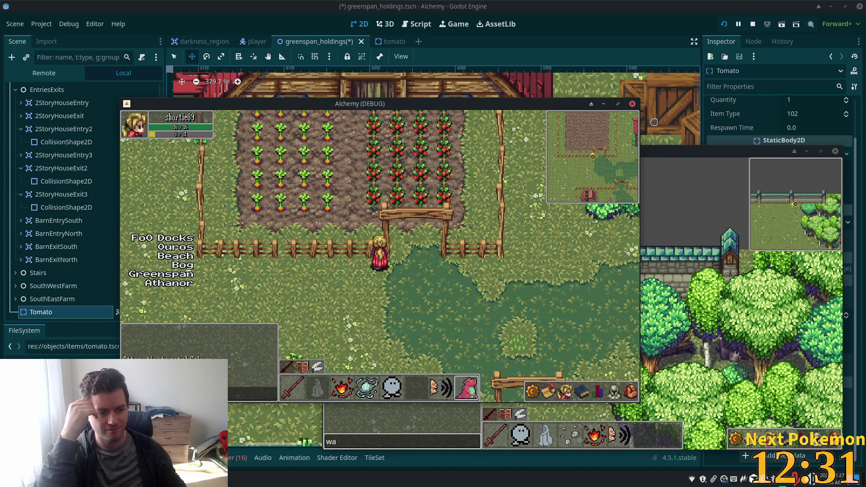
Step: Walk right toward the red house and north beside the farmhouse
{"action": "key", "text": "Right"}
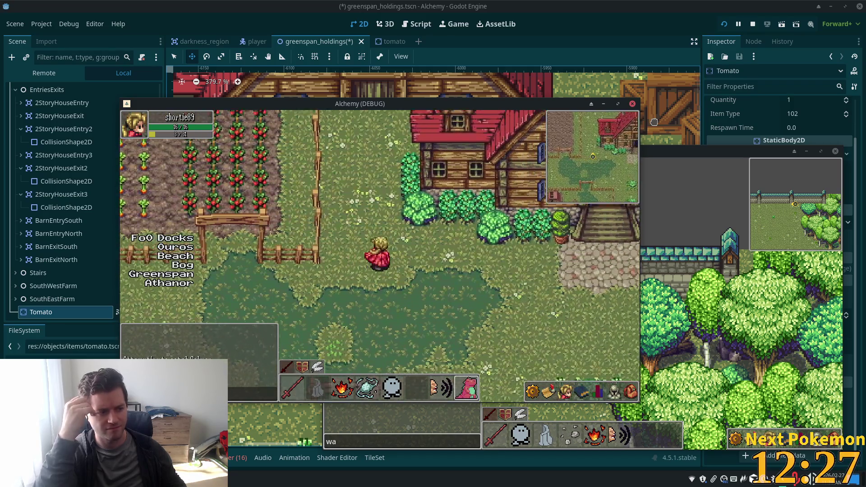
{"action": "key", "text": "Up"}
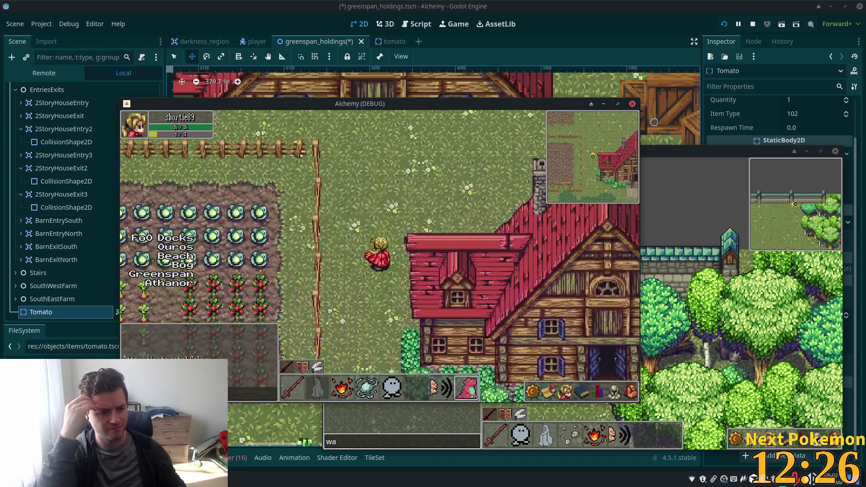
{"action": "key", "text": "Up"}
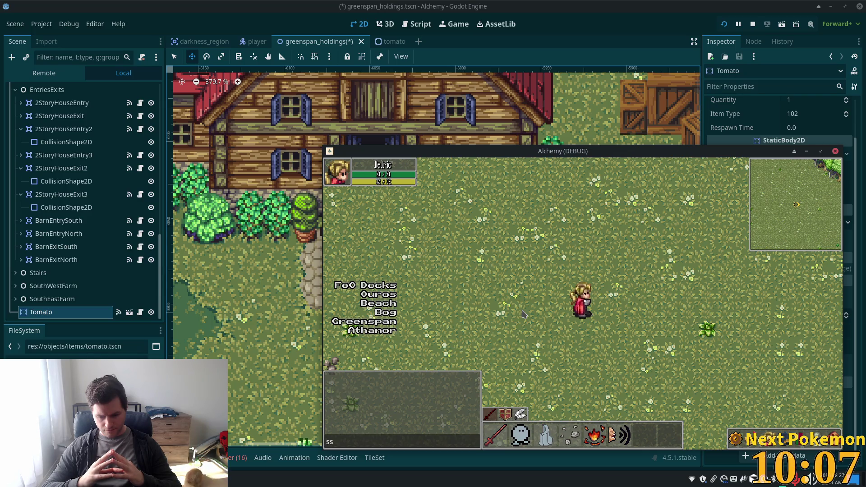
Step: Walk the character across the field, down the dirt path and along the cliff's base toward the water
{"action": "key", "text": "a"}
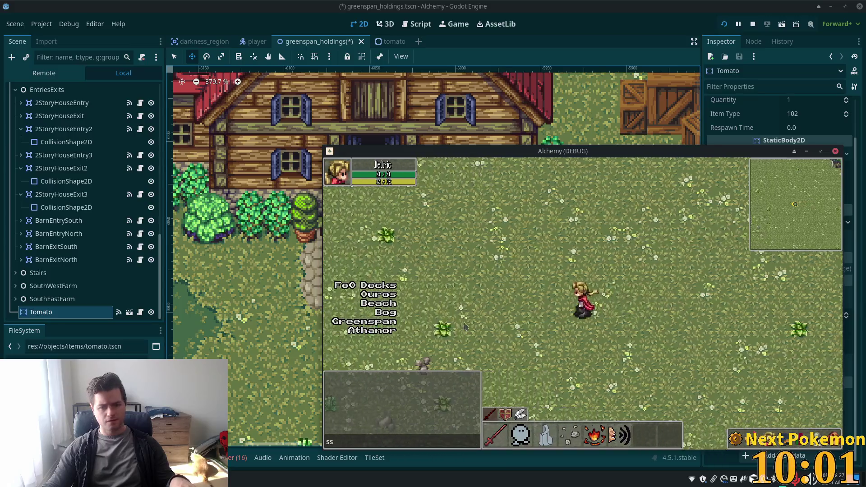
{"action": "key", "text": "s"}
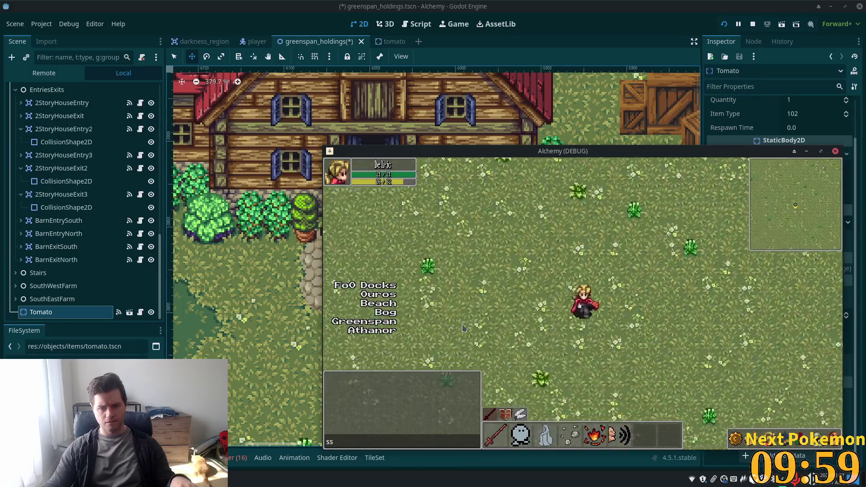
{"action": "key", "text": "d"}
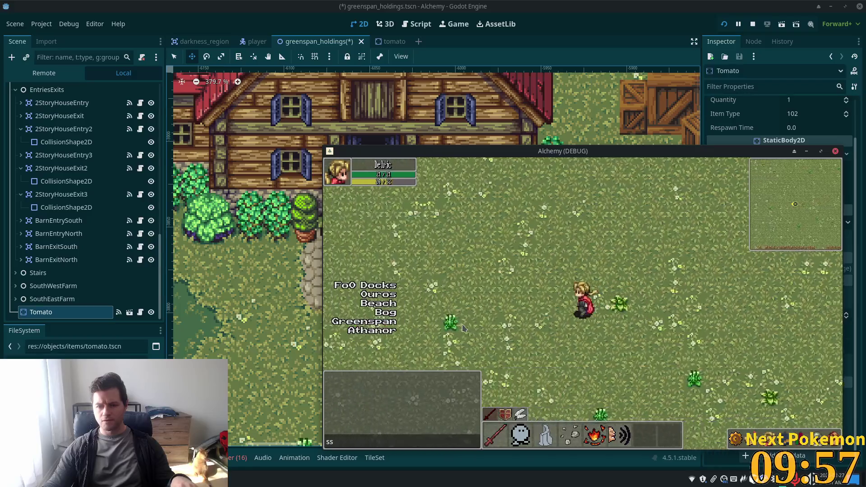
{"action": "key", "text": "w"}
{"action": "key", "text": "a"}
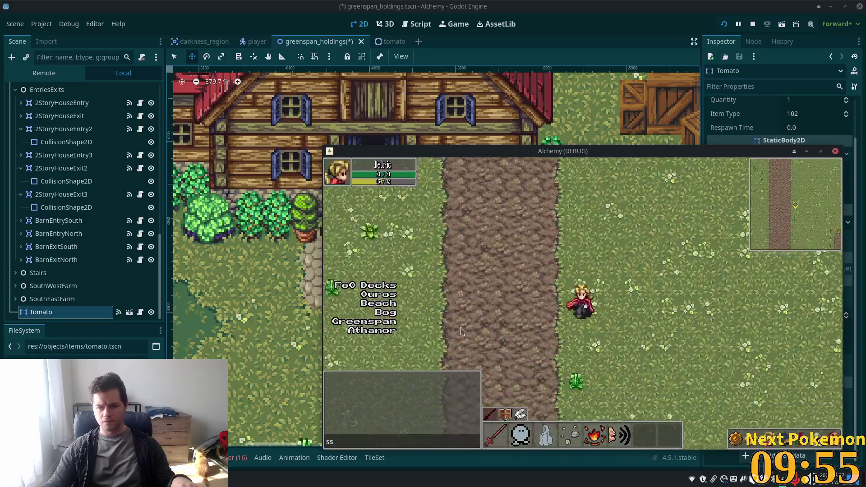
{"action": "key", "text": "s"}
{"action": "key", "text": "s"}
{"action": "key", "text": "s"}
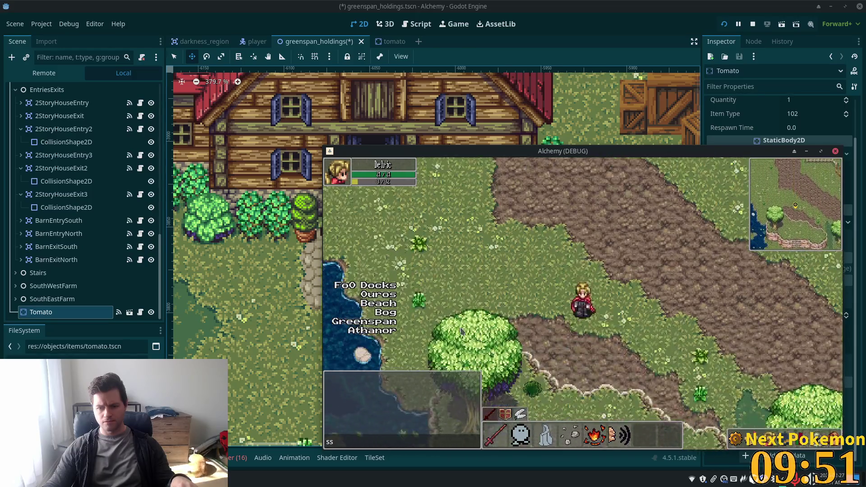
{"action": "key", "text": "s"}
{"action": "key", "text": "s"}
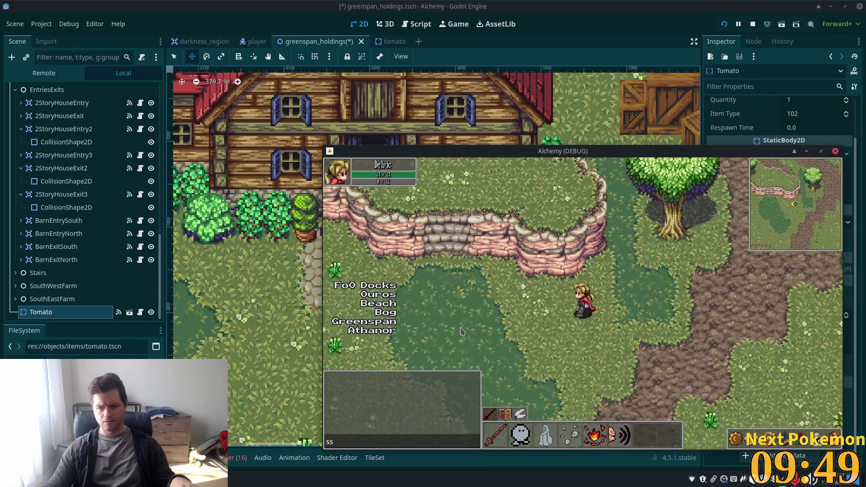
{"action": "key", "text": "a"}
{"action": "key", "text": "a"}
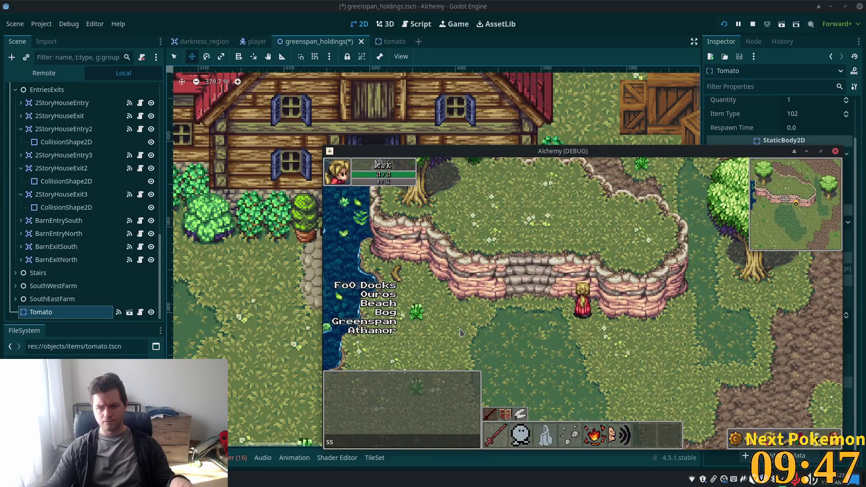
{"action": "key", "text": "d"}
{"action": "key", "text": "a"}
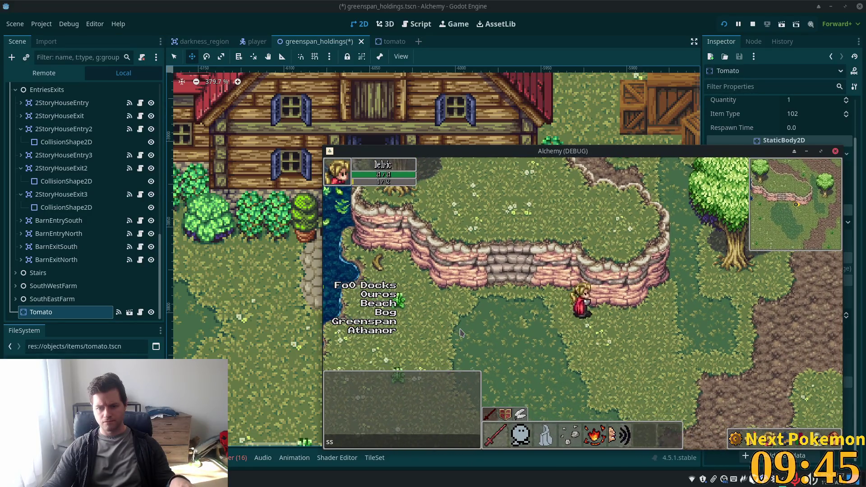
{"action": "key", "text": "d"}
{"action": "key", "text": "a"}
{"action": "key", "text": "s"}
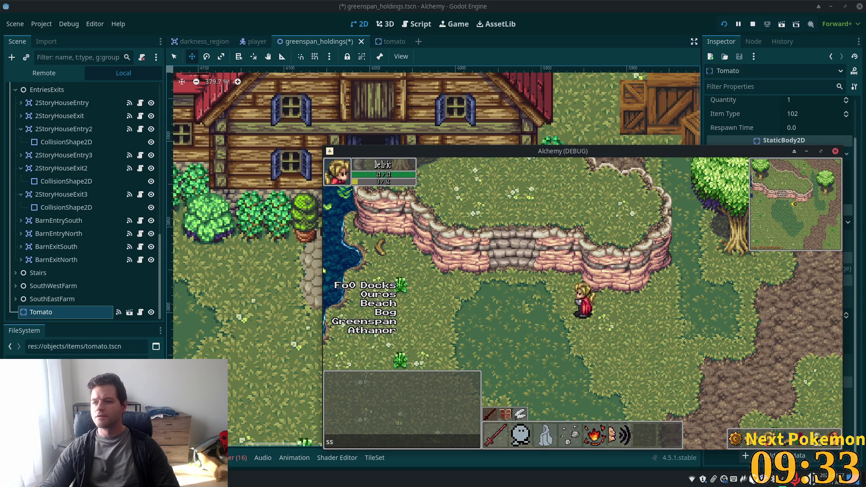
Step: Walk the character up and down the cliff's stone stairs, then stop the game with F8
{"action": "left_click", "coordinate": [221, 464]}
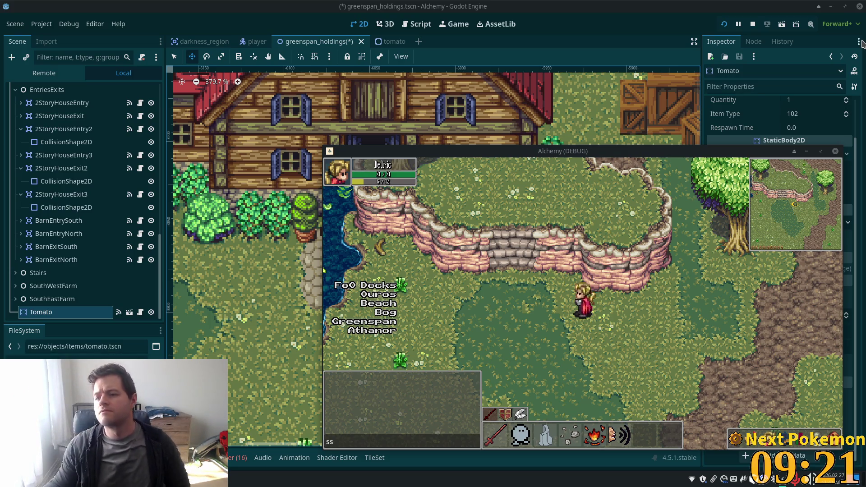
{"action": "left_click", "coordinate": [620, 301]}
{"action": "key", "text": "Up"}
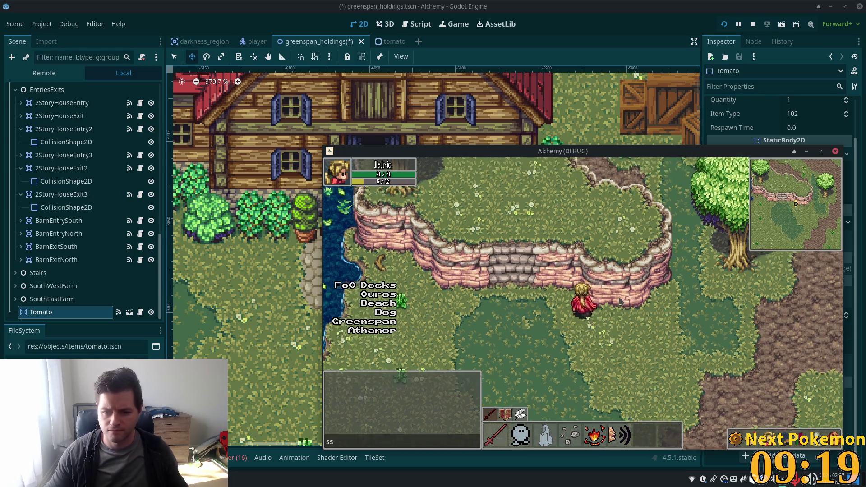
{"action": "key", "text": "Left"}
{"action": "key", "text": "Down"}
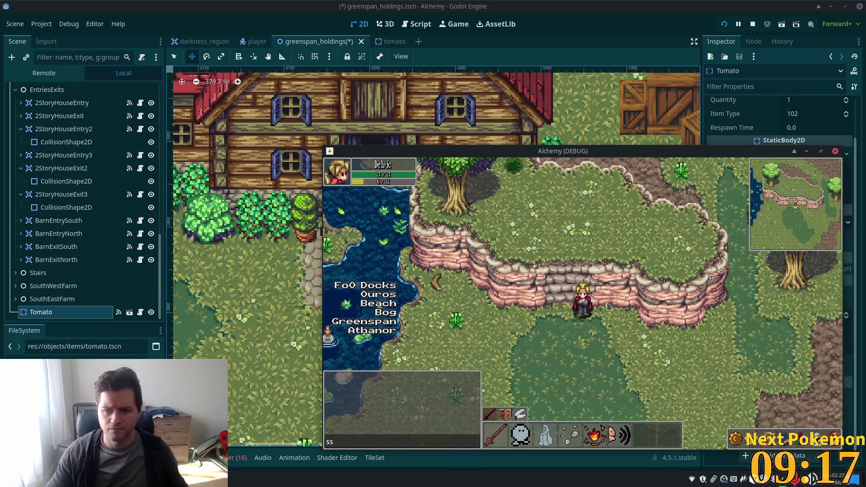
{"action": "key", "text": "Down"}
{"action": "key", "text": "Left"}
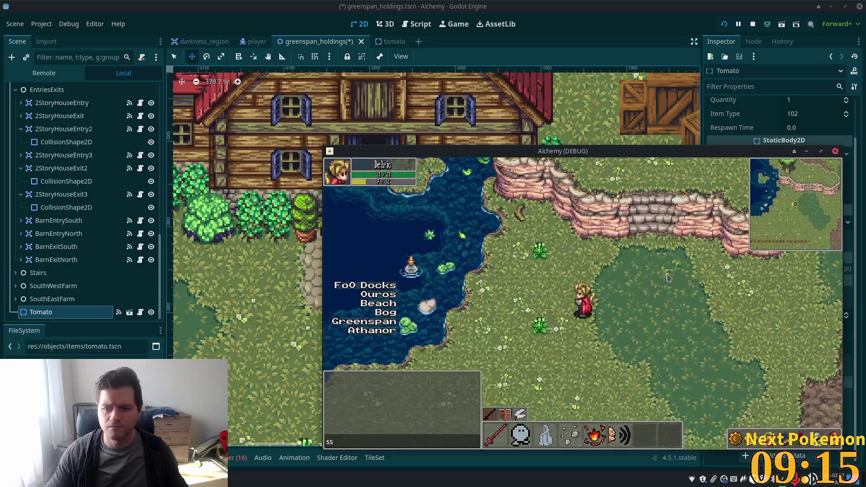
{"action": "key", "text": "Up"}
{"action": "key", "text": "Right"}
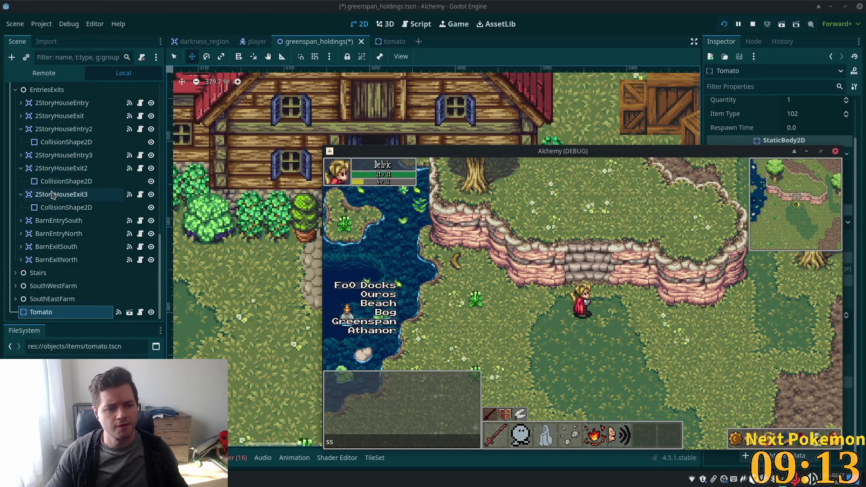
{"action": "key", "text": "F8"}
{"action": "scroll", "coordinate": [82, 189], "scroll_direction": "up", "scroll_amount": 5}
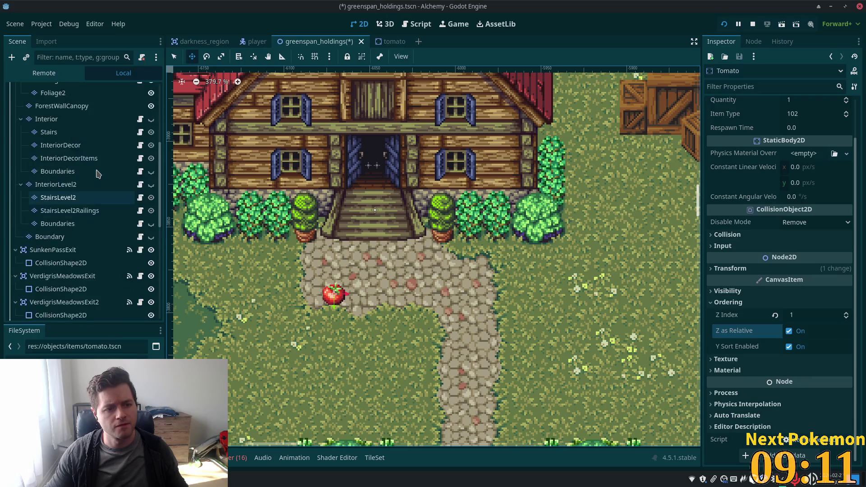
Step: Select the Cliffs tile layer, collapse its tile set properties and expand its Rendering section
{"action": "scroll", "coordinate": [90, 171], "scroll_direction": "up", "scroll_amount": 6}
{"action": "left_click", "coordinate": [67, 136]}
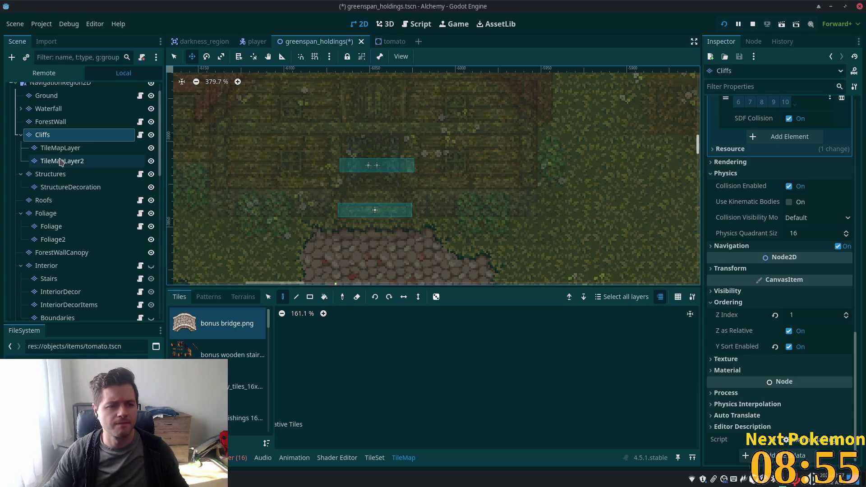
{"action": "scroll", "coordinate": [781, 265], "scroll_direction": "up", "scroll_amount": 5}
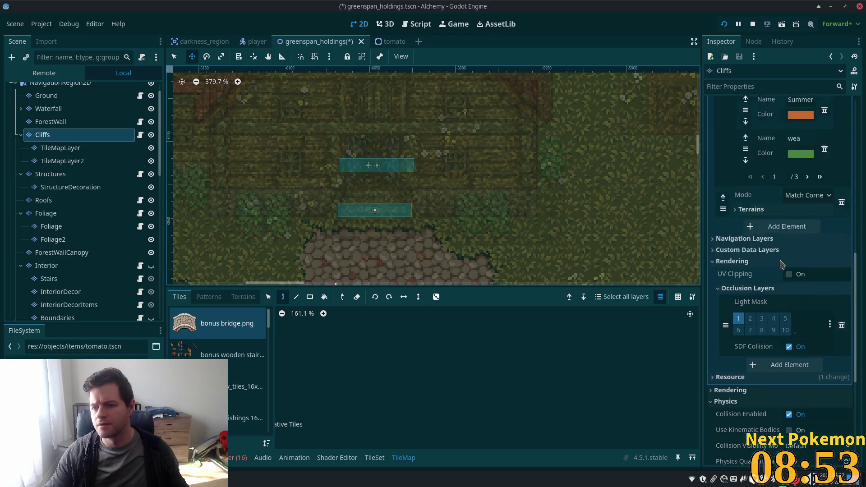
{"action": "scroll", "coordinate": [781, 265], "scroll_direction": "up", "scroll_amount": 5}
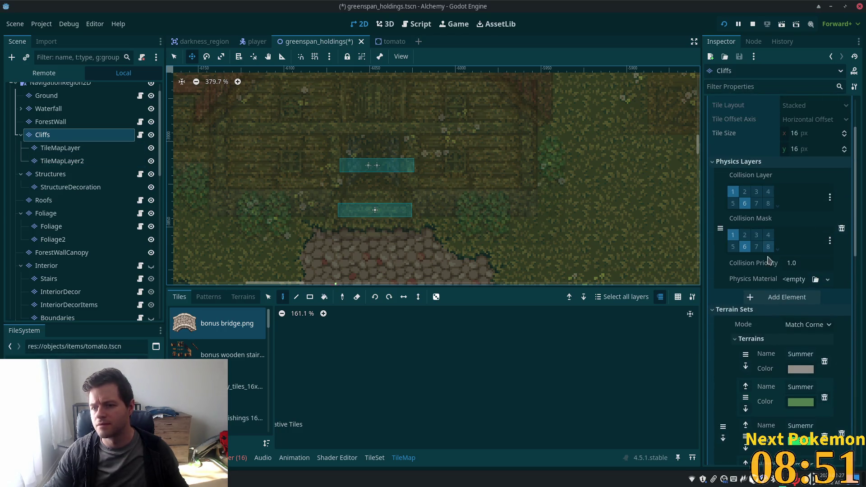
{"action": "scroll", "coordinate": [769, 261], "scroll_direction": "up", "scroll_amount": 2}
{"action": "left_click", "coordinate": [784, 155]}
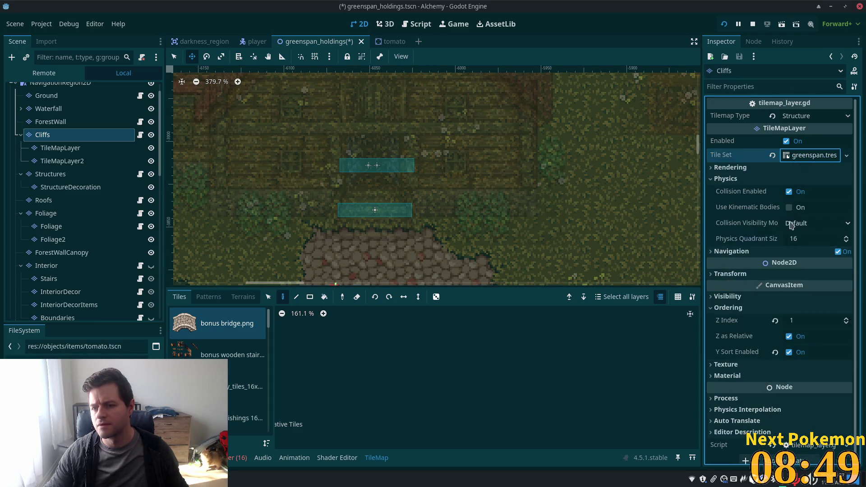
{"action": "left_click", "coordinate": [740, 169]}
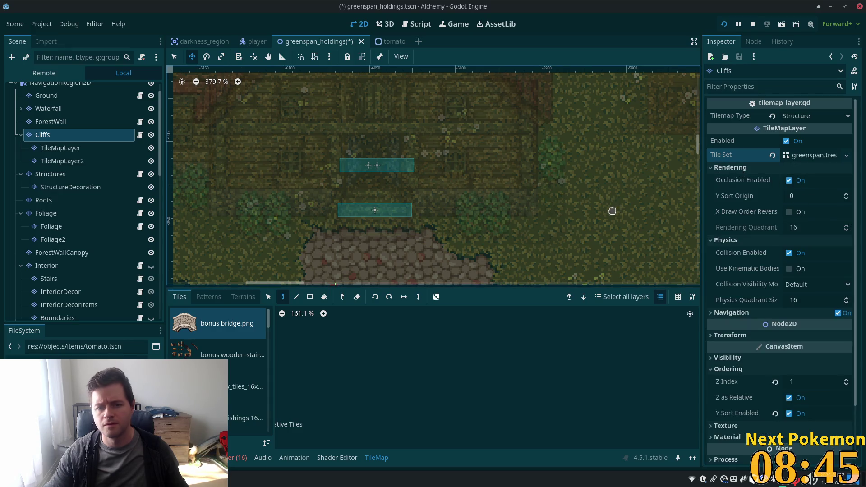
Step: Pan and zoom the canvas to the water and the cliff with its stone steps
{"action": "scroll", "coordinate": [588, 194], "scroll_direction": "down", "scroll_amount": 5}
{"action": "scroll", "coordinate": [589, 194], "scroll_direction": "down", "scroll_amount": 1}
{"action": "mouse_move", "coordinate": [604, 197]}
{"action": "left_mouse_down"}
{"action": "mouse_move", "coordinate": [307, 251]}
{"action": "mouse_move", "coordinate": [573, 257]}
{"action": "mouse_move", "coordinate": [482, 266]}
{"action": "left_mouse_up"}
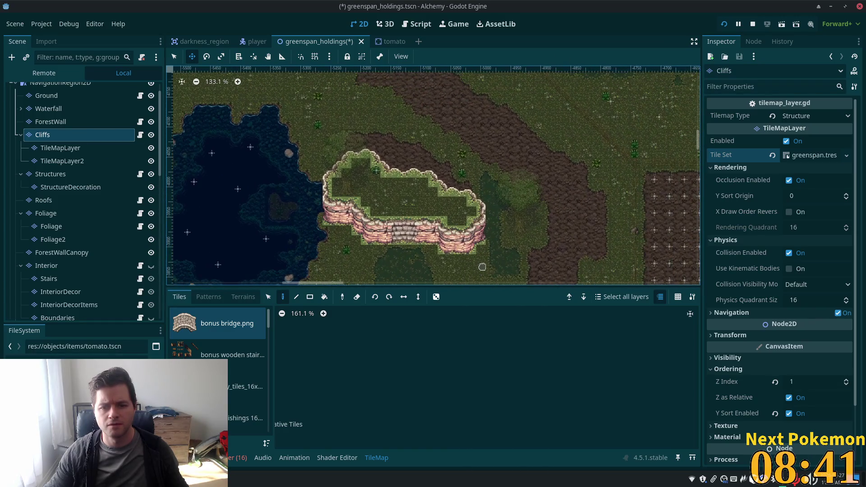
{"action": "scroll", "coordinate": [461, 245], "scroll_direction": "up", "scroll_amount": 4}
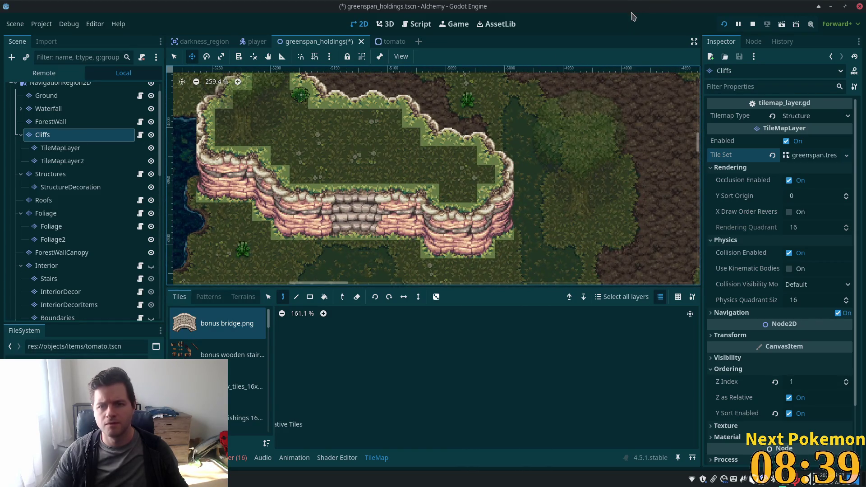
Step: Restore the editor window, place both Alchemy (DEBUG) windows beside it, then focus the game
{"action": "double_click", "coordinate": [625, 11]}
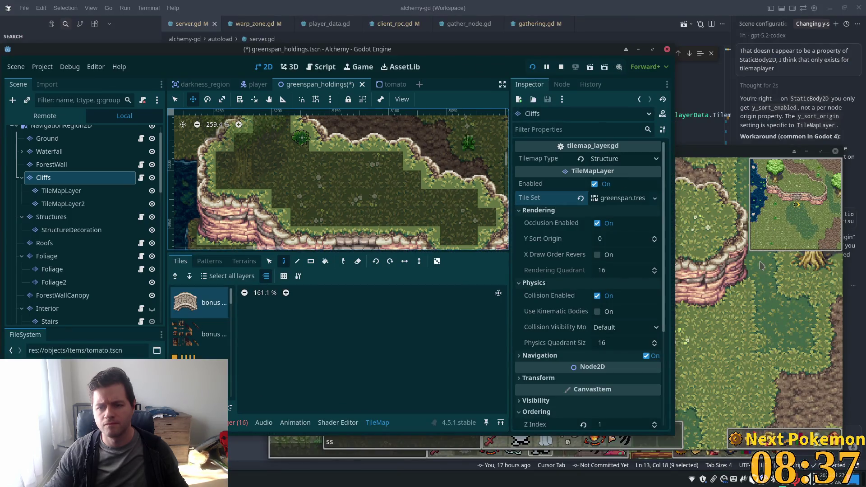
{"action": "left_click_drag", "start_coordinate": [761, 266], "coordinate": [861, 161]}
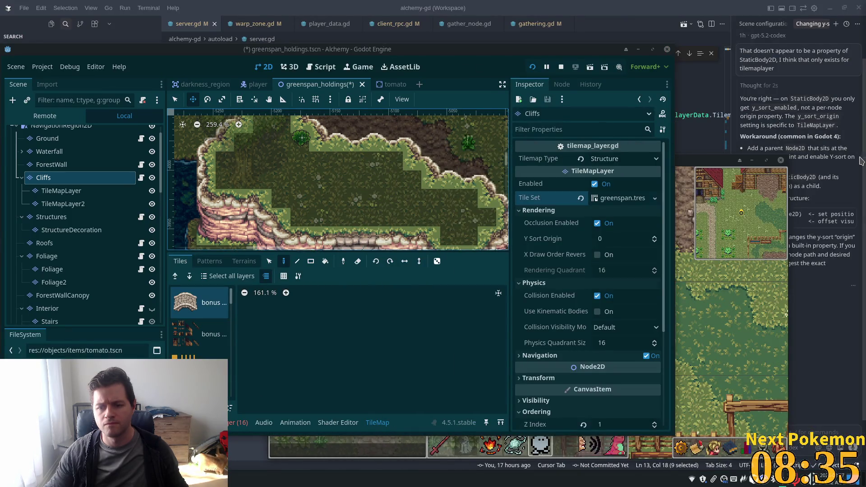
{"action": "mouse_move", "coordinate": [707, 165]}
{"action": "left_mouse_down"}
{"action": "mouse_move", "coordinate": [673, 164]}
{"action": "mouse_move", "coordinate": [732, 164]}
{"action": "mouse_move", "coordinate": [676, 192]}
{"action": "left_mouse_up"}
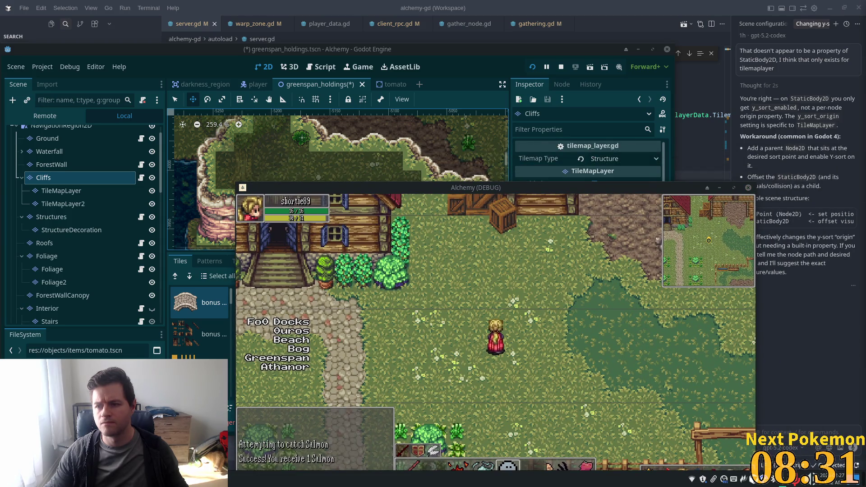
{"action": "left_click_drag", "start_coordinate": [848, 68], "coordinate": [651, 64]}
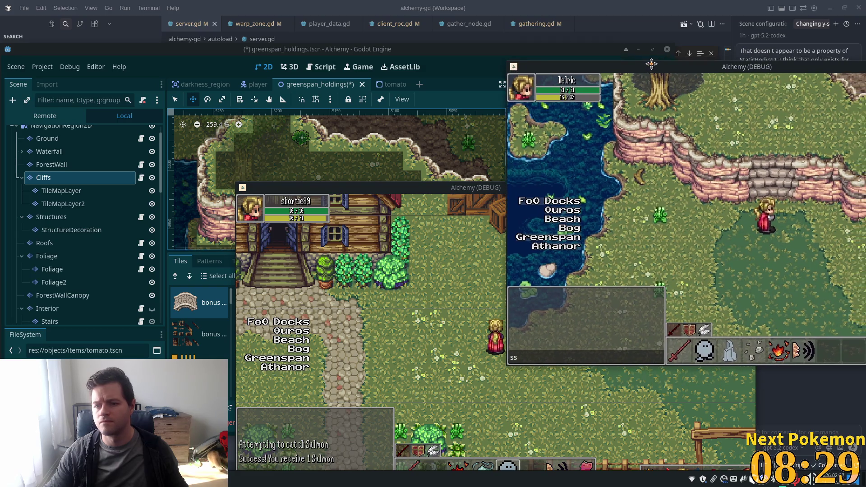
{"action": "left_click_drag", "start_coordinate": [428, 192], "coordinate": [547, 263]}
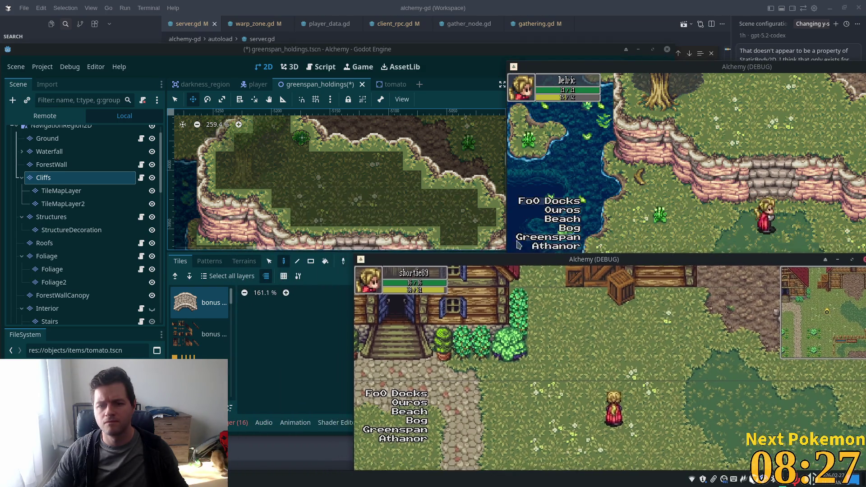
{"action": "left_click", "coordinate": [428, 66]}
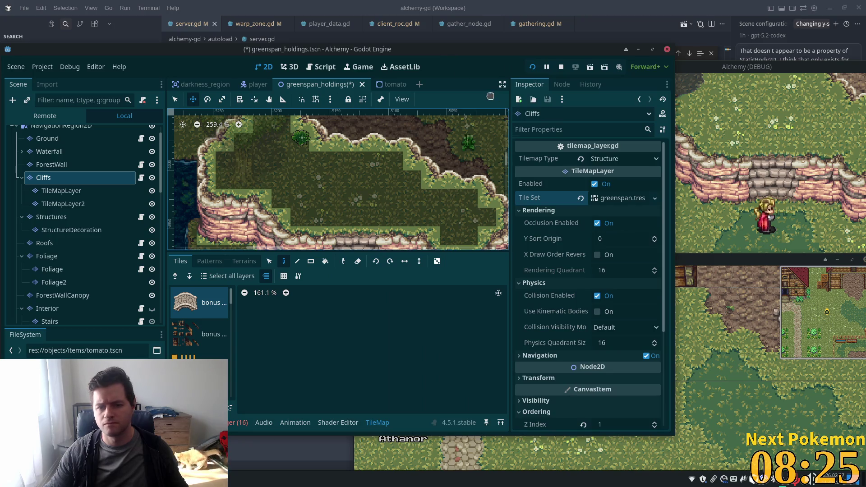
{"action": "scroll", "coordinate": [440, 172], "scroll_direction": "down", "scroll_amount": 4}
{"action": "scroll", "coordinate": [439, 172], "scroll_direction": "down", "scroll_amount": 3}
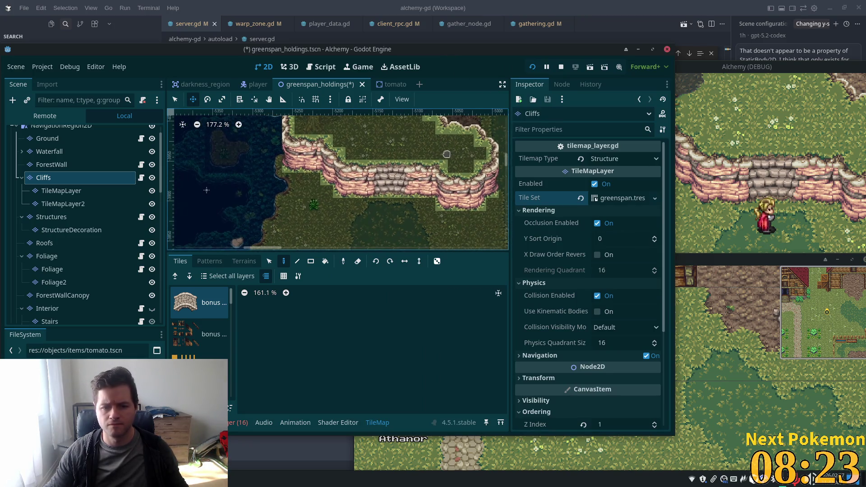
{"action": "left_click", "coordinate": [758, 166]}
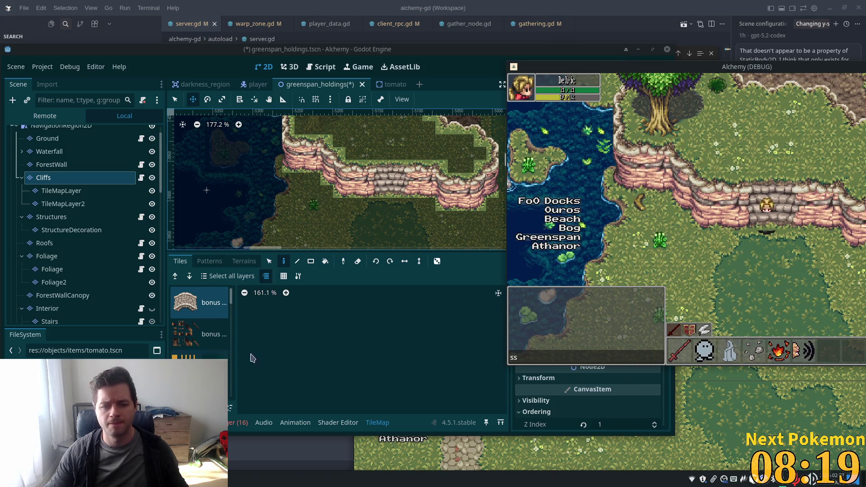
Step: Set the Cliffs layer's Y Sort Origin to -16 and save the scene
{"action": "left_click", "coordinate": [475, 381]}
{"action": "left_click", "coordinate": [608, 239]}
{"action": "type", "text": "-16"}
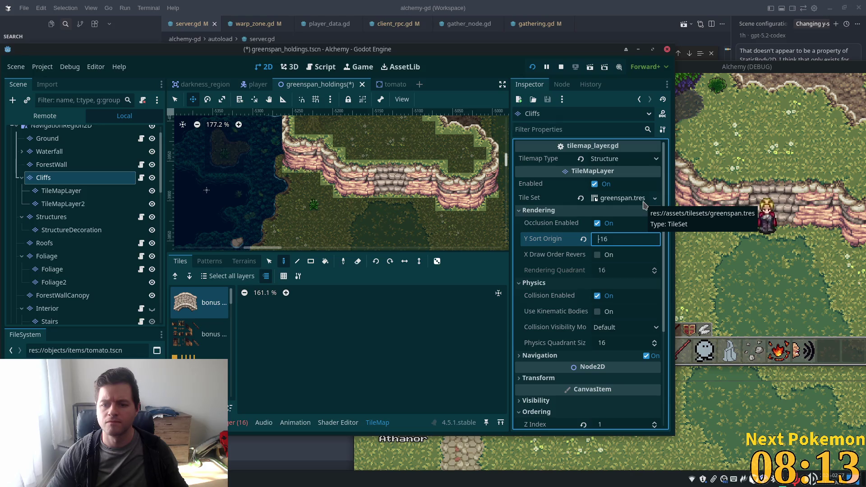
{"action": "key", "text": "Tab"}
{"action": "key", "text": "ctrl+s"}
Step: Walk the player along the lakeside cliff and up and down its stone stairs to check sorting
{"action": "left_click", "coordinate": [797, 185]}
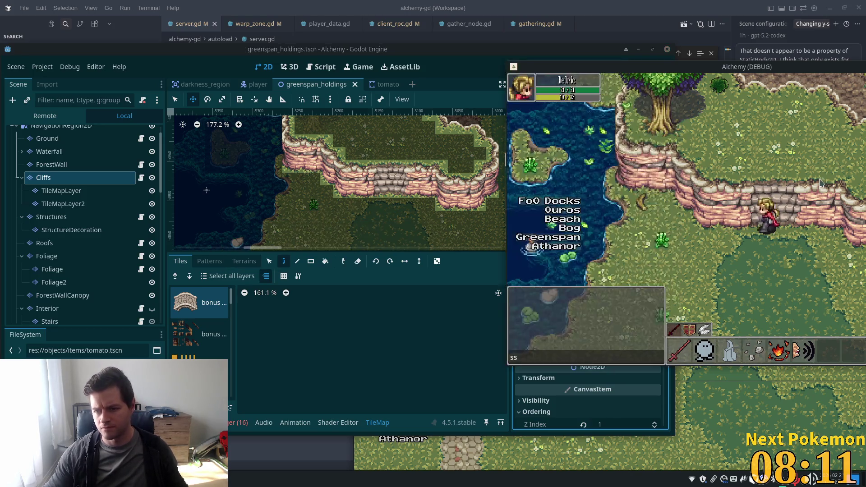
{"action": "key", "text": "Down"}
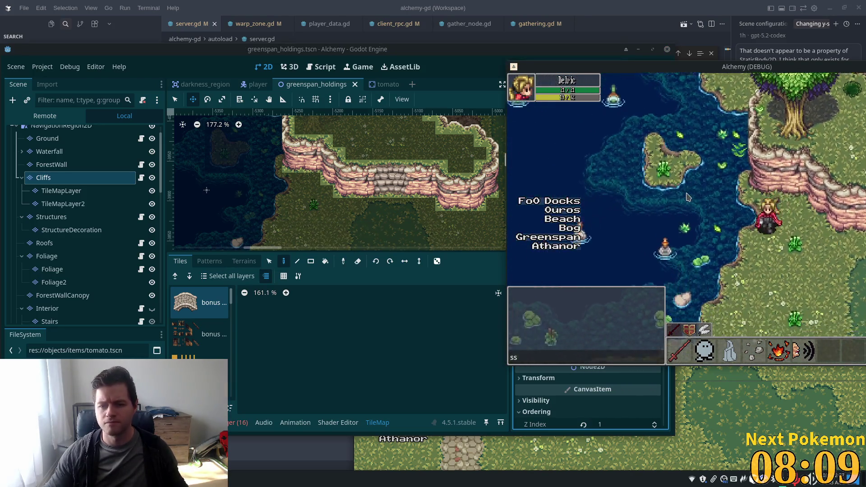
{"action": "key", "text": "Right"}
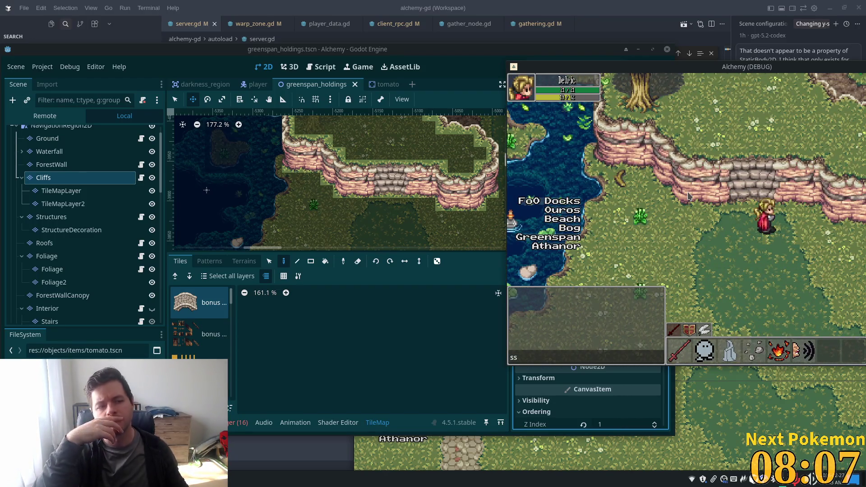
{"action": "key", "text": "Up"}
{"action": "key", "text": "Up"}
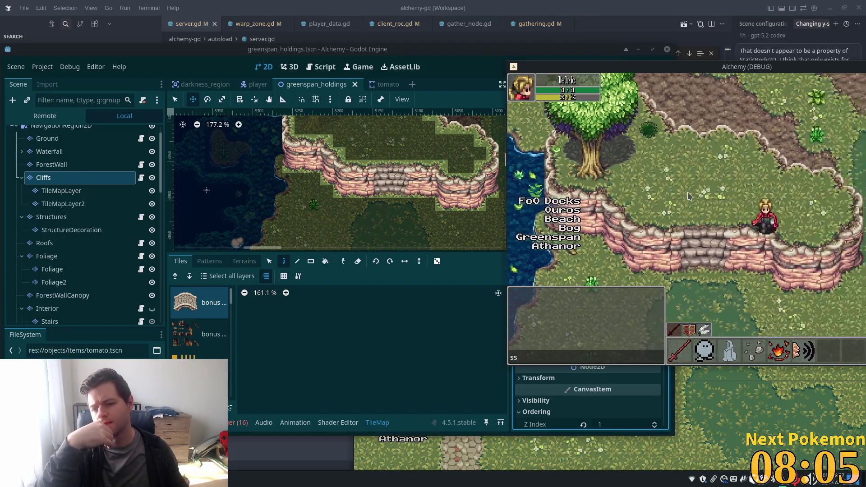
{"action": "key", "text": "Down"}
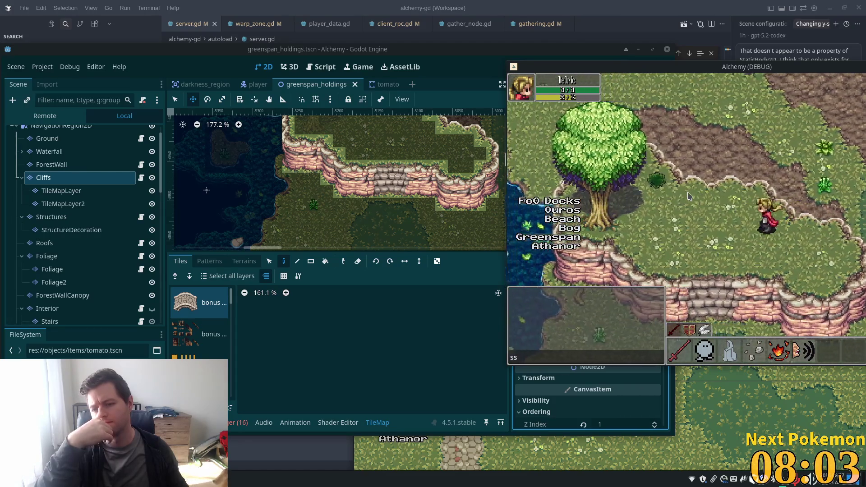
{"action": "key", "text": "Right"}
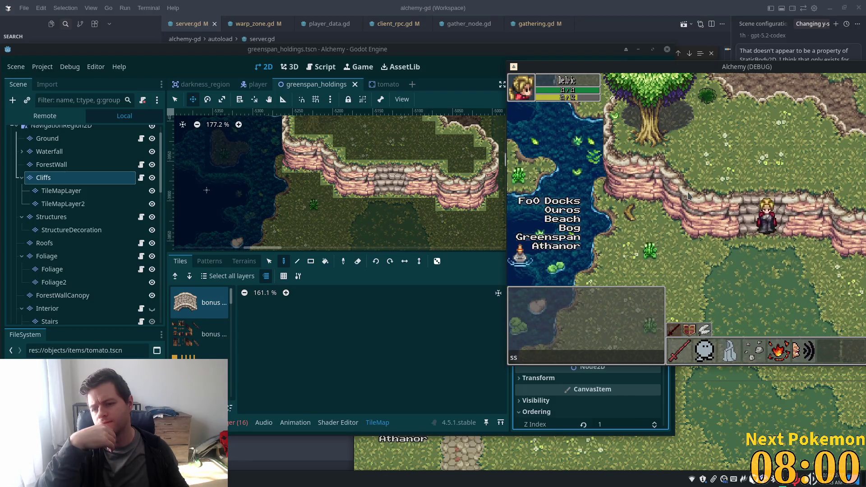
{"action": "key", "text": "Up"}
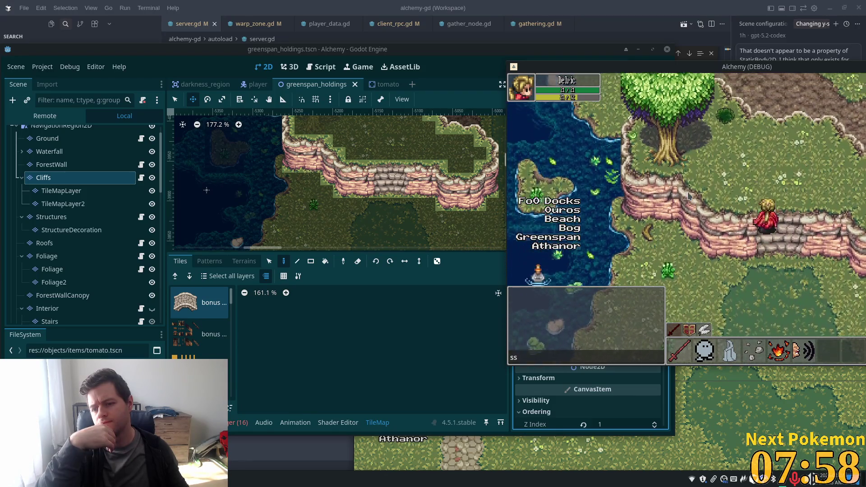
{"action": "key", "text": "Down"}
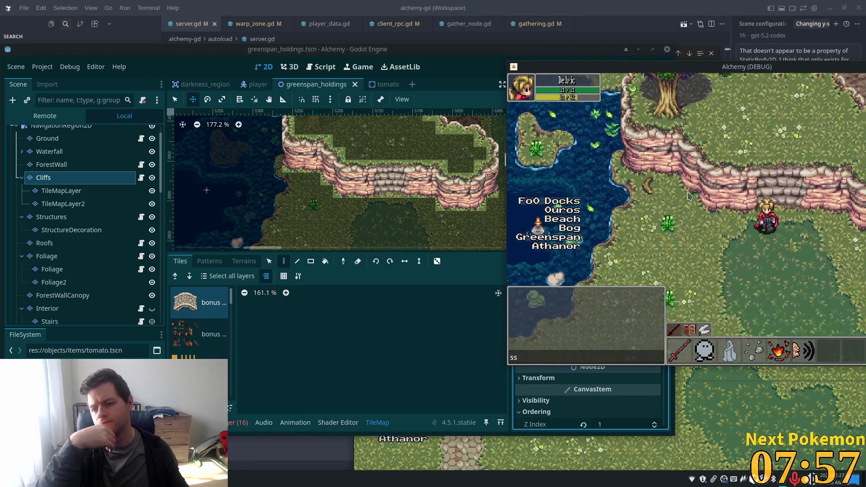
{"action": "key", "text": "Right"}
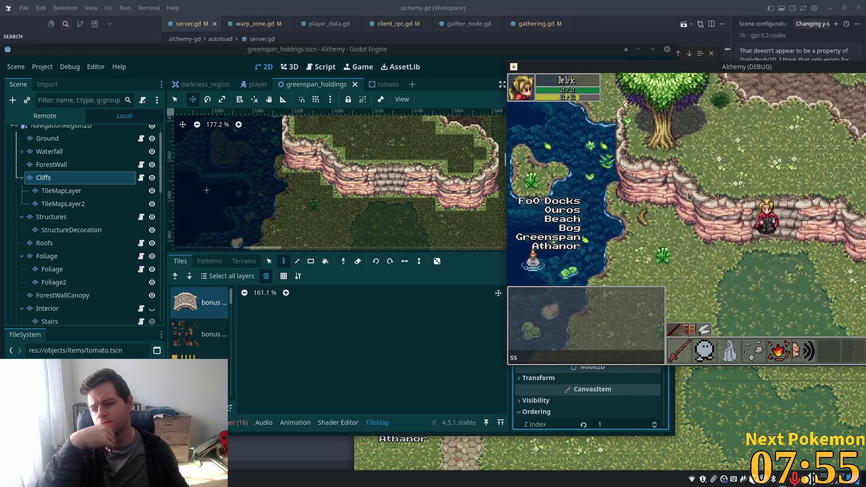
{"action": "key", "text": "Up"}
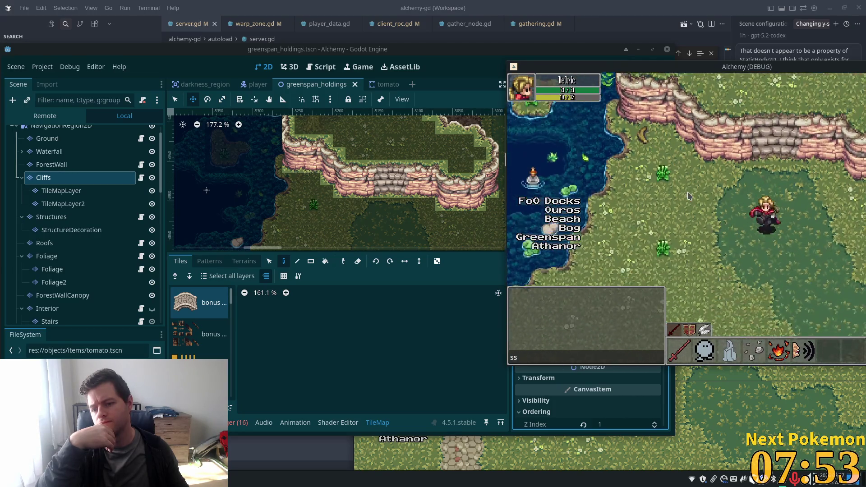
{"action": "key", "text": "Up"}
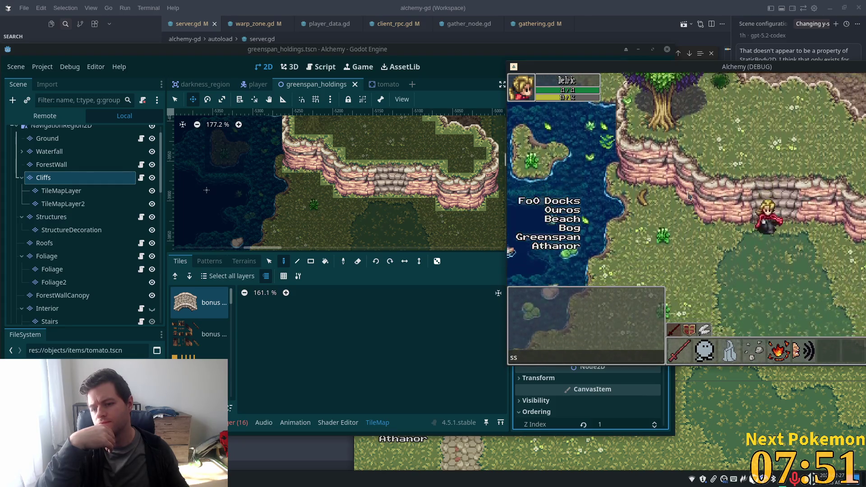
{"action": "key", "text": "Down"}
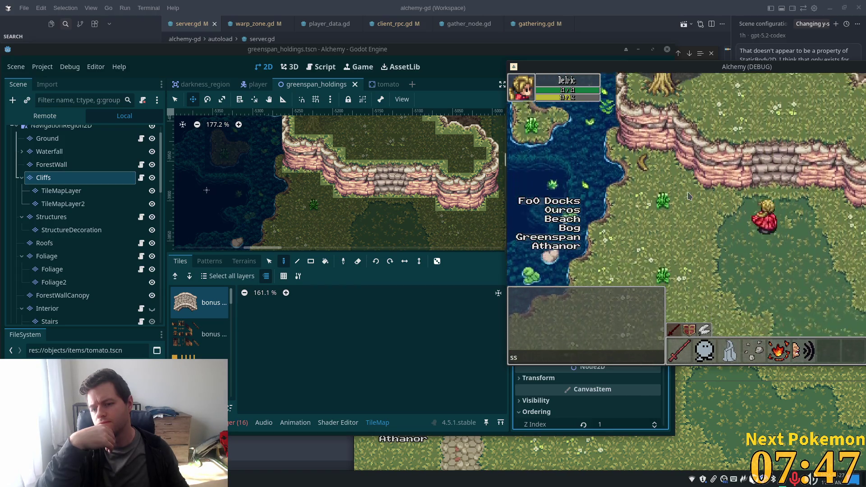
{"action": "key", "text": "Down"}
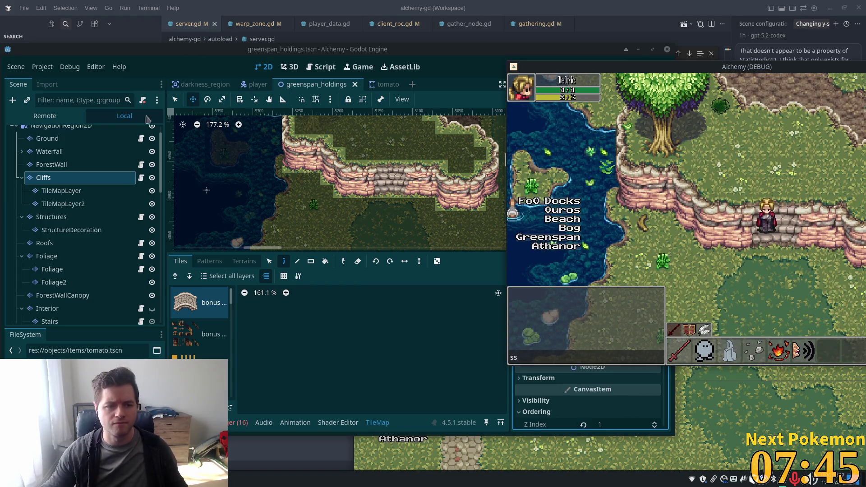
Step: Lower the Cliffs layer's Y Sort Origin a step further and save the scene
{"action": "left_click", "coordinate": [380, 411]}
{"action": "left_click", "coordinate": [605, 239]}
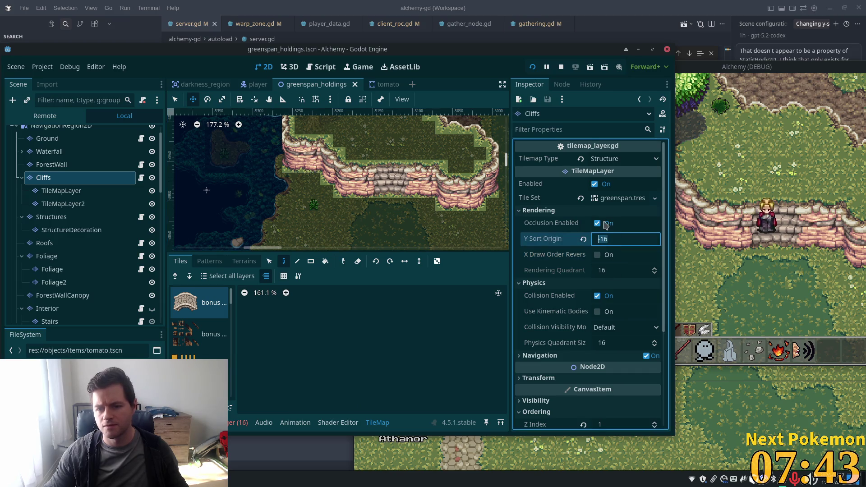
{"action": "key", "text": "Down"}
{"action": "key", "text": "Down"}
{"action": "key", "text": "Down"}
{"action": "key", "text": "ctrl+s"}
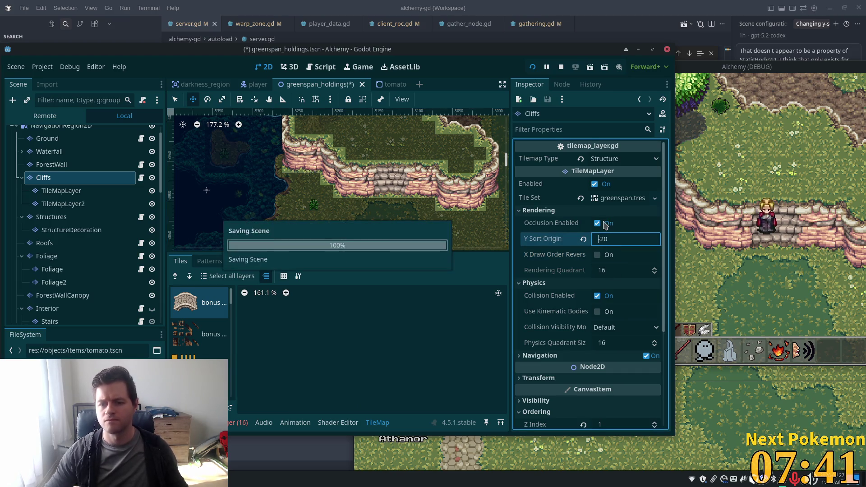
Step: Walk the player along the lakeside fence and move the game window to the left
{"action": "left_click", "coordinate": [738, 193]}
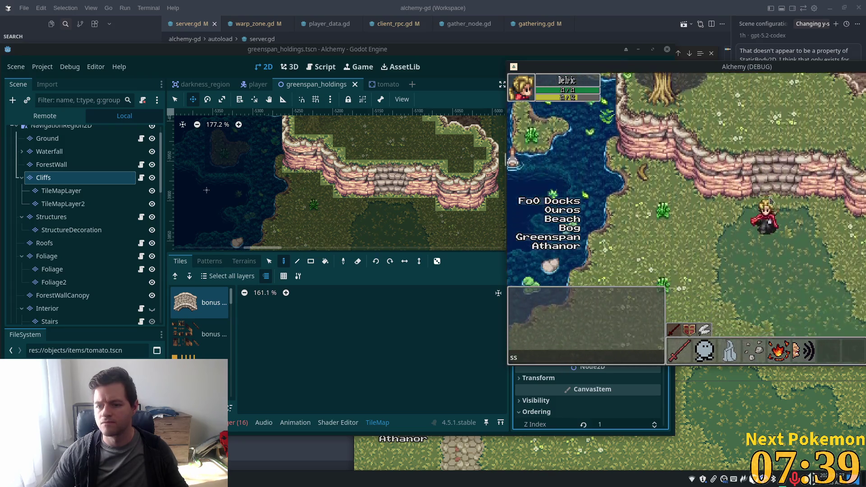
{"action": "key", "text": "Down"}
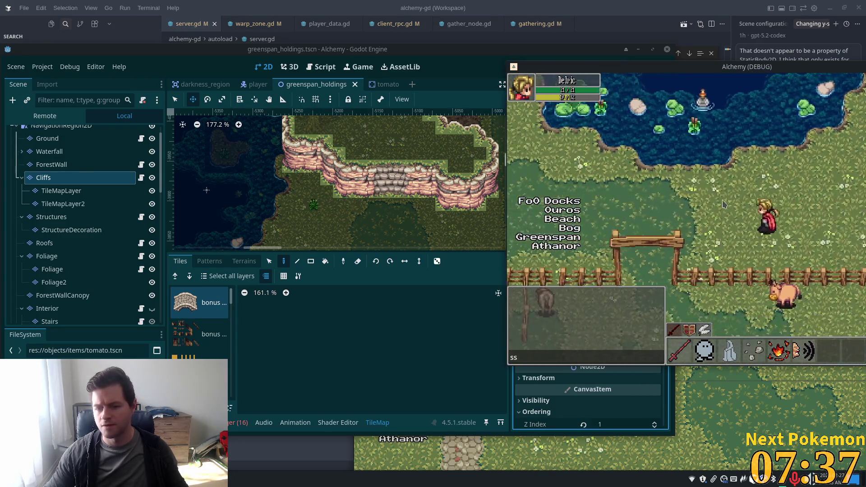
{"action": "key", "text": "Left"}
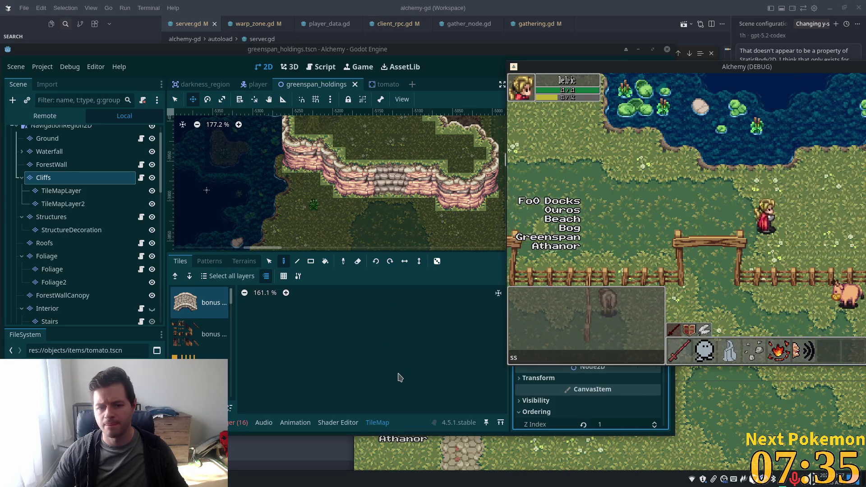
{"action": "left_click", "coordinate": [400, 377]}
{"action": "left_click", "coordinate": [653, 64]}
{"action": "key", "text": "Down"}
{"action": "left_click_drag", "start_coordinate": [652, 61], "coordinate": [276, 44]}
{"action": "key", "text": "Down"}
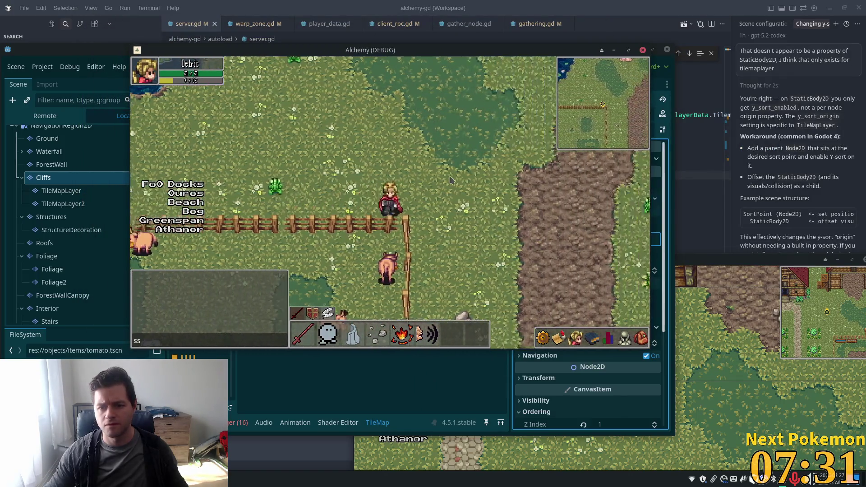
{"action": "key", "text": "Up"}
{"action": "key", "text": "Right"}
{"action": "left_click", "coordinate": [745, 226]}
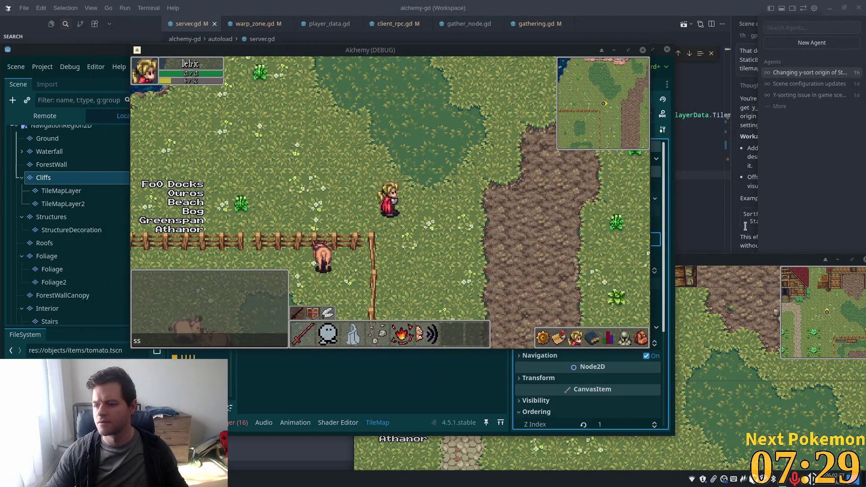
{"action": "left_click", "coordinate": [399, 229]}
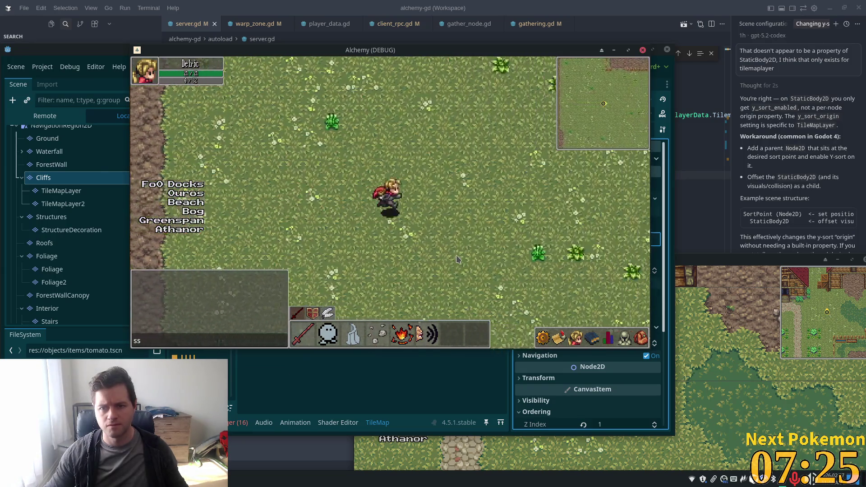
Step: Walk the player past the cliff edge, through the forest trees and up past the barn
{"action": "key", "text": "Right"}
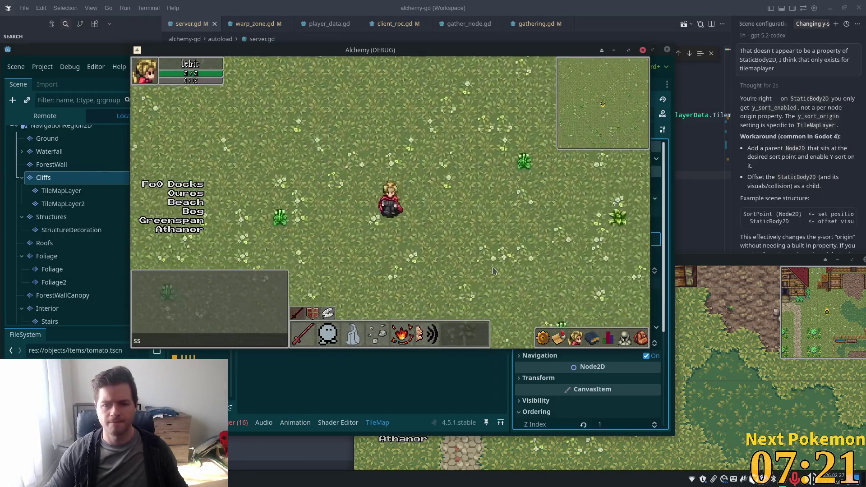
{"action": "key", "text": "Down"}
{"action": "key", "text": "Down"}
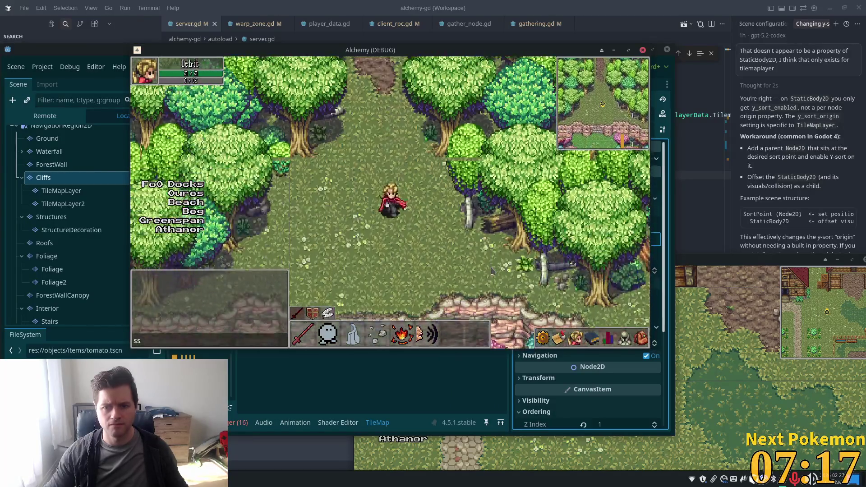
{"action": "key", "text": "Down"}
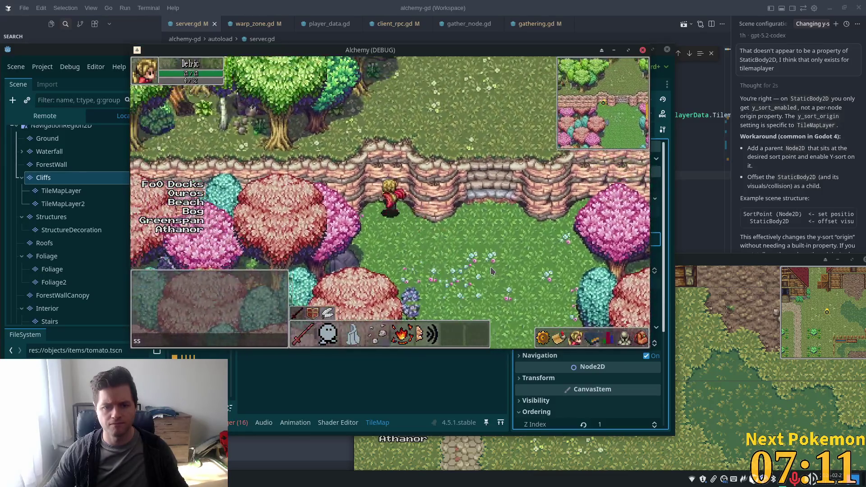
{"action": "key", "text": "Up"}
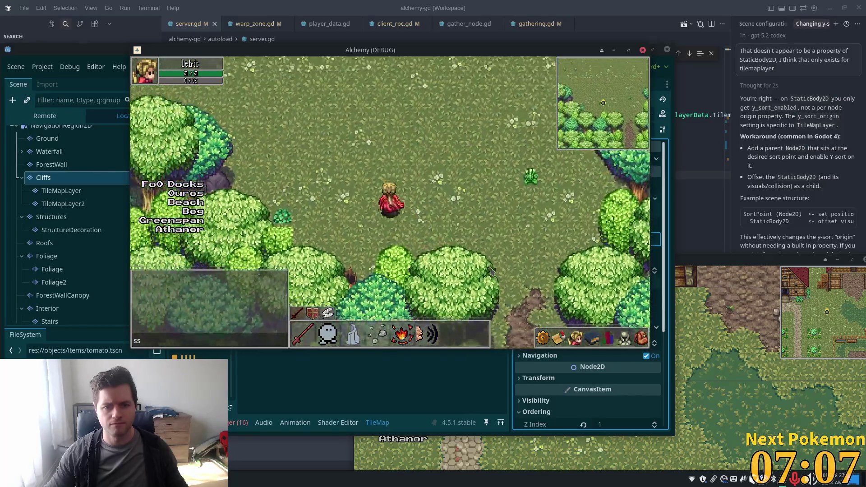
{"action": "key", "text": "Left"}
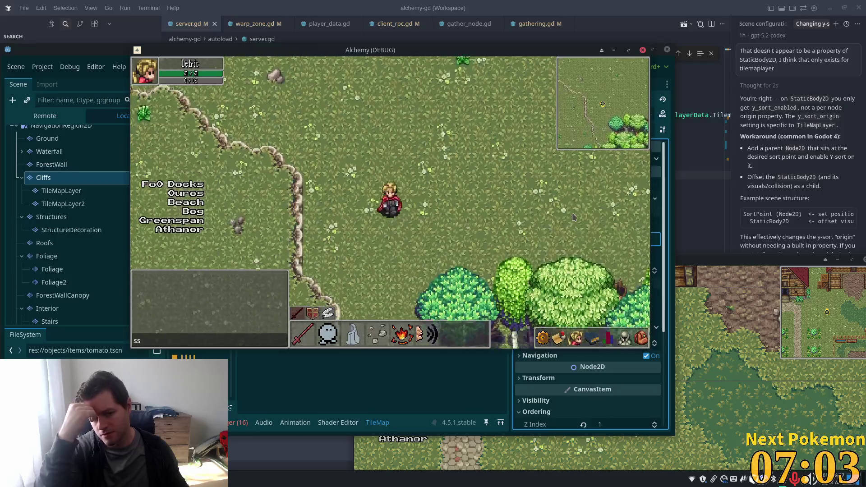
{"action": "key", "text": "Right"}
{"action": "key", "text": "Down"}
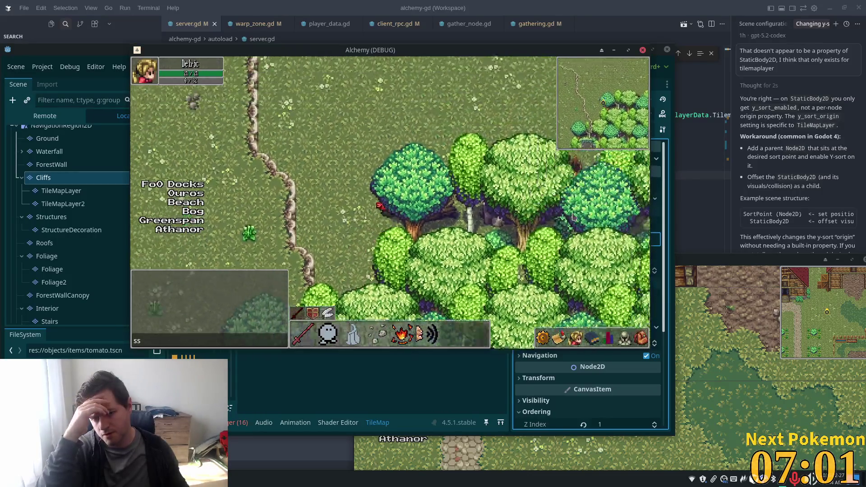
{"action": "key", "text": "Up"}
{"action": "key", "text": "Up"}
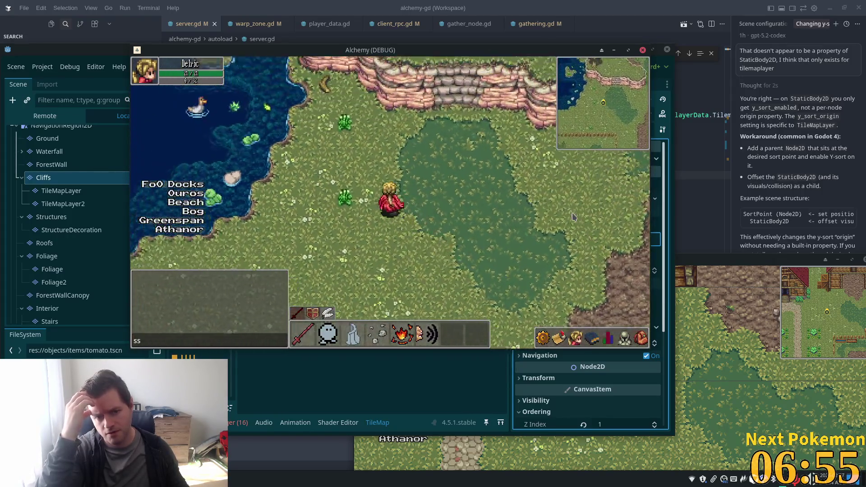
{"action": "key", "text": "Up"}
{"action": "key", "text": "Left"}
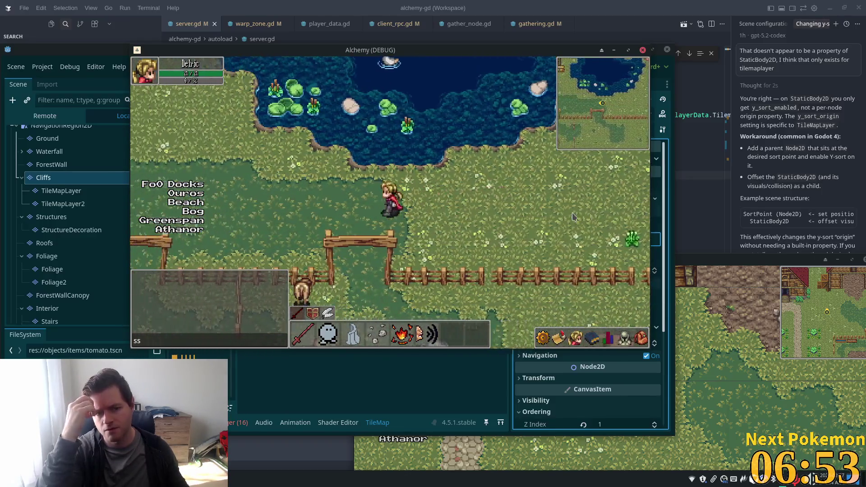
{"action": "key", "text": "Up"}
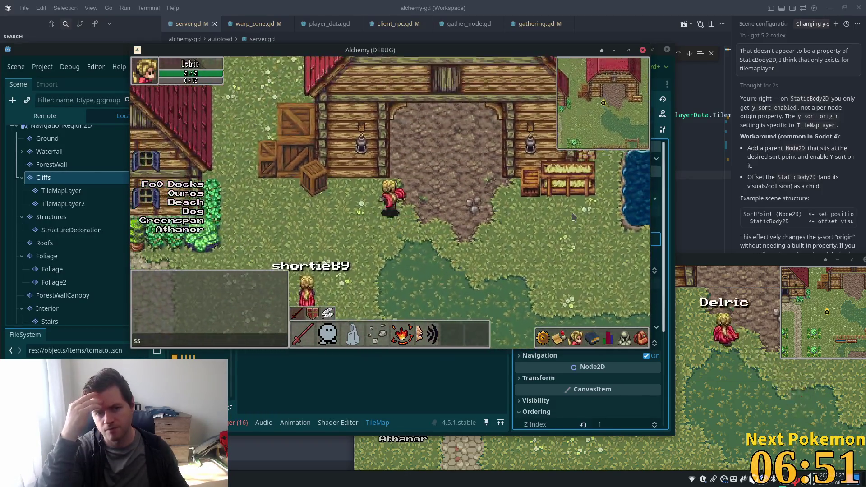
{"action": "key", "text": "Up"}
{"action": "key", "text": "Left"}
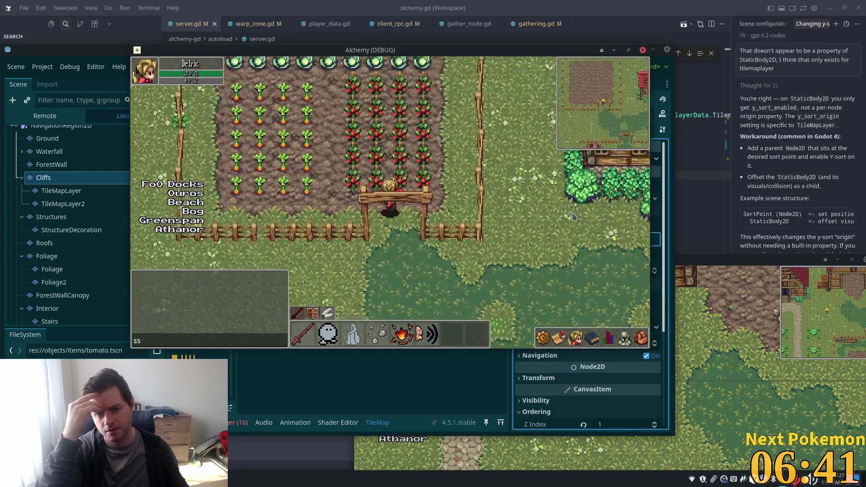
Step: Walk through the crop fields, dropping the carried tomato on the path by the gate
{"action": "key", "text": "w"}
{"action": "key", "text": "s"}
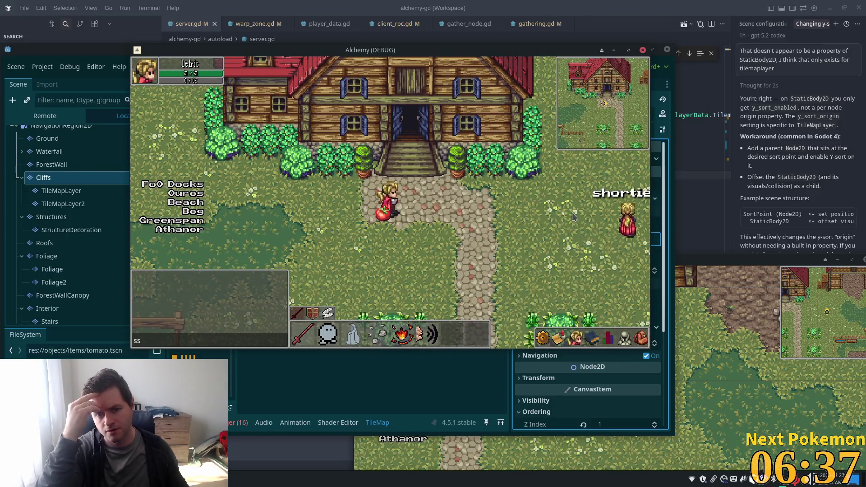
{"action": "key", "text": "a"}
{"action": "key", "text": "q"}
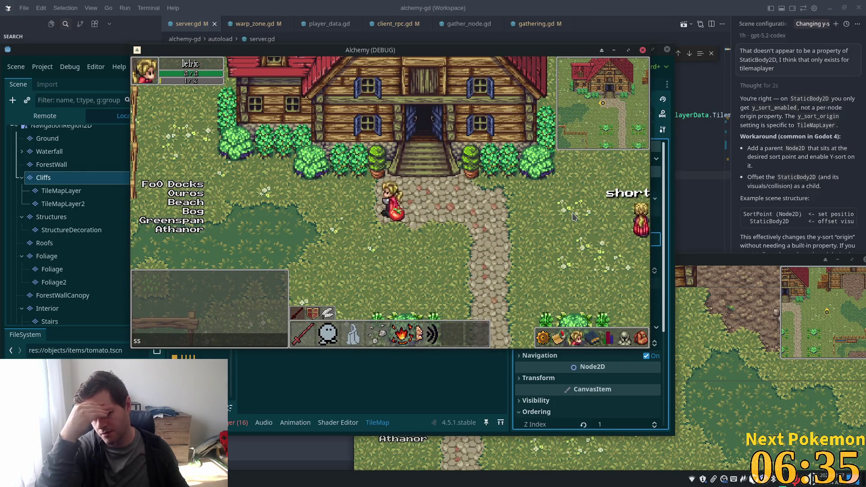
{"action": "key", "text": "a"}
{"action": "key", "text": "a"}
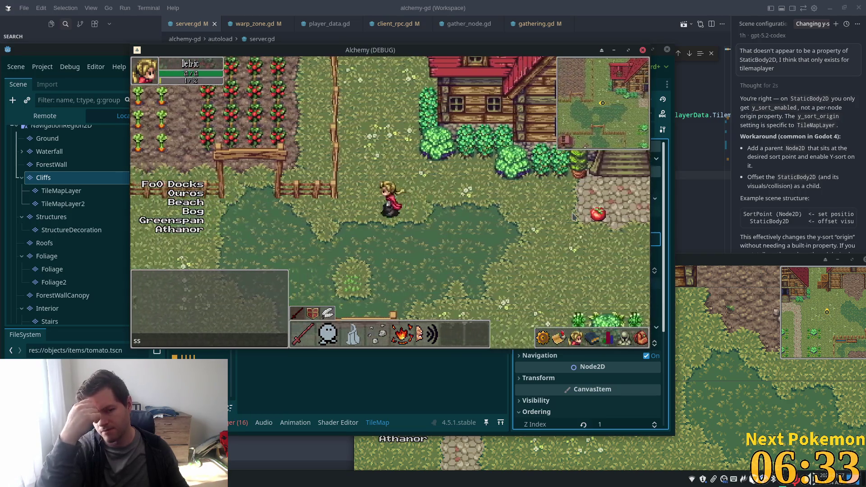
{"action": "key", "text": "w"}
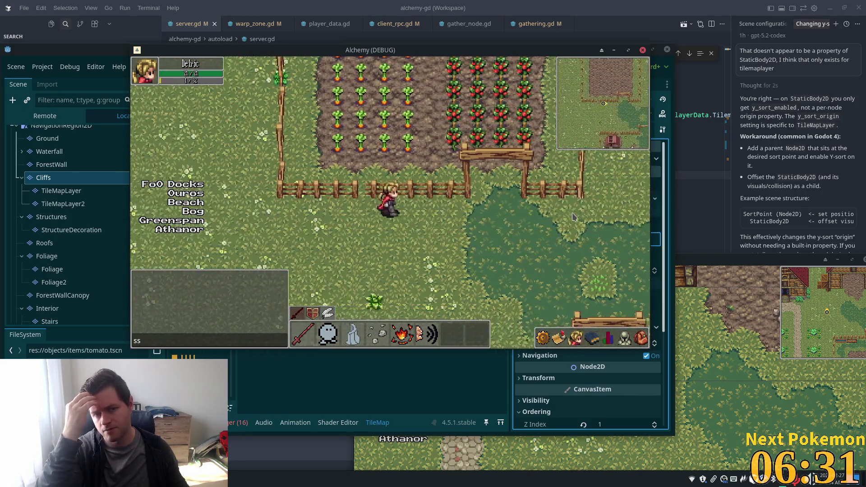
{"action": "key", "text": "a"}
{"action": "key", "text": "d"}
{"action": "key", "text": "w"}
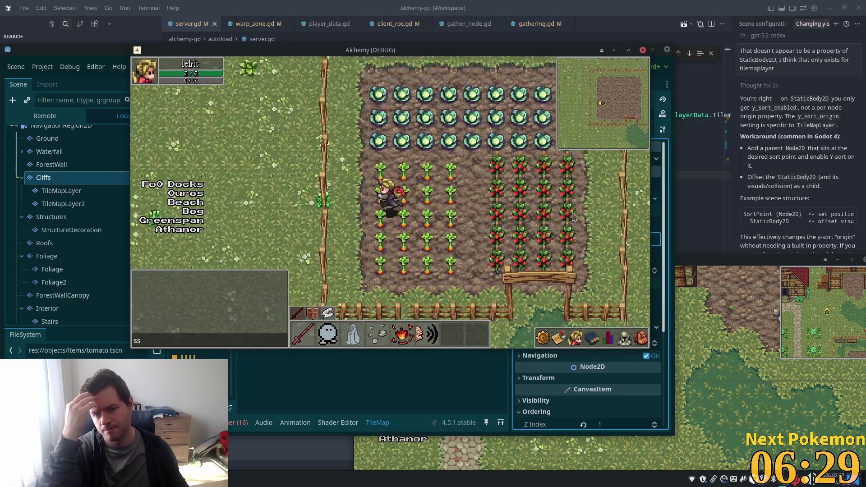
{"action": "key", "text": "s"}
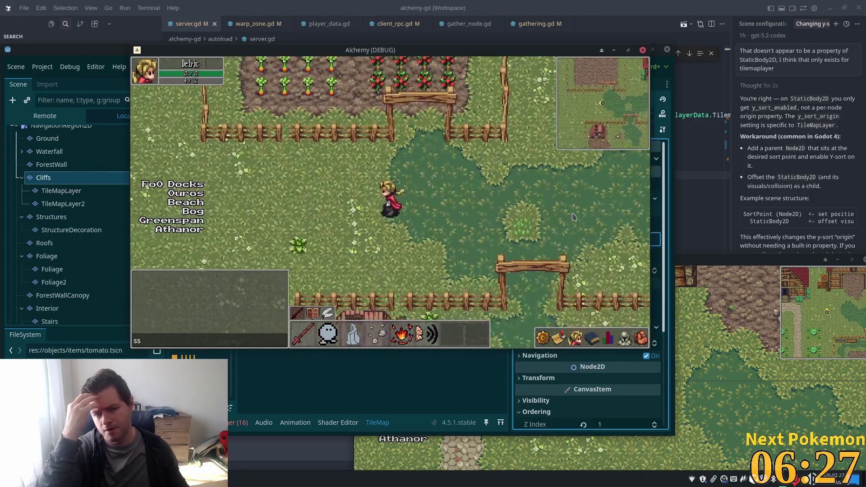
{"action": "key", "text": "a"}
{"action": "key", "text": "w"}
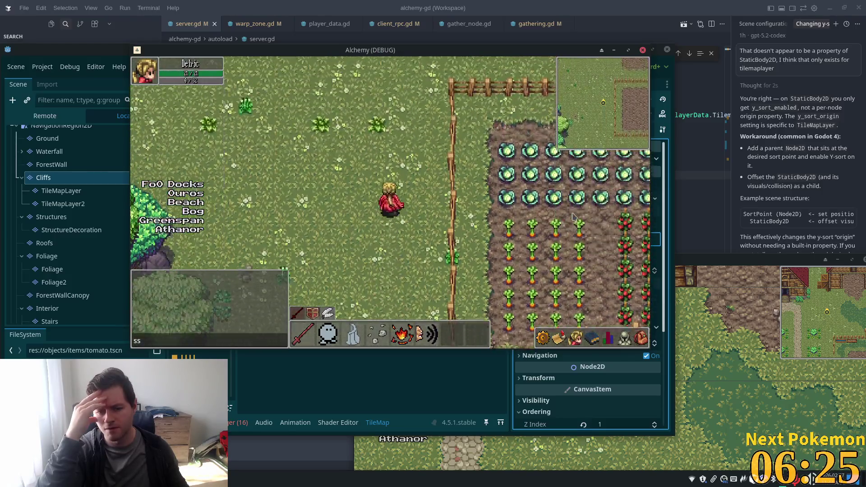
{"action": "key", "text": "d"}
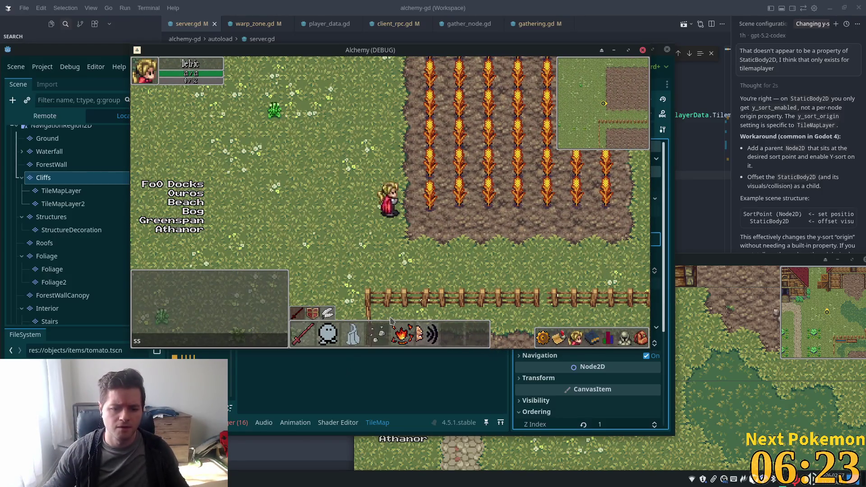
Step: Teleport the player to Ouros town and walk west up to the house steps
{"action": "left_click", "coordinate": [185, 194]}
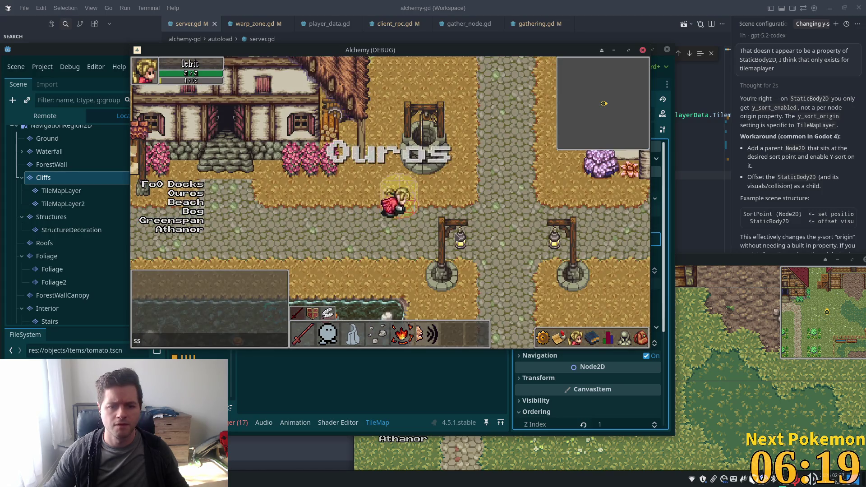
{"action": "key", "text": "a"}
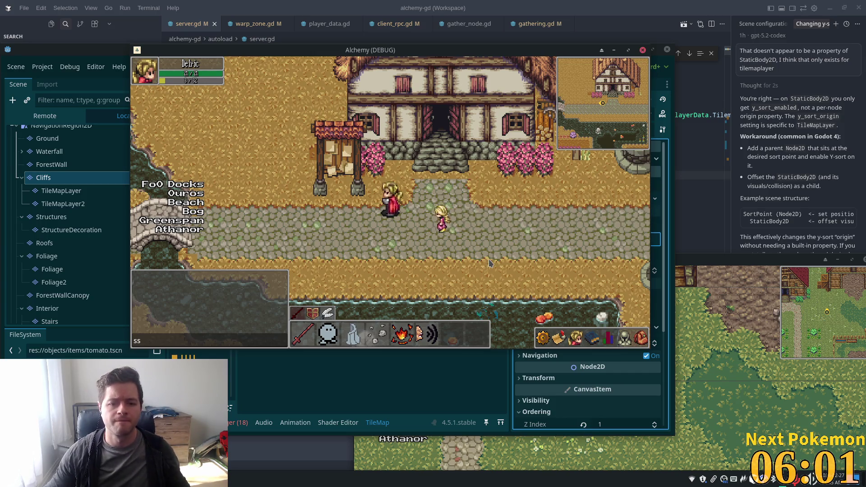
{"action": "key", "text": "Up"}
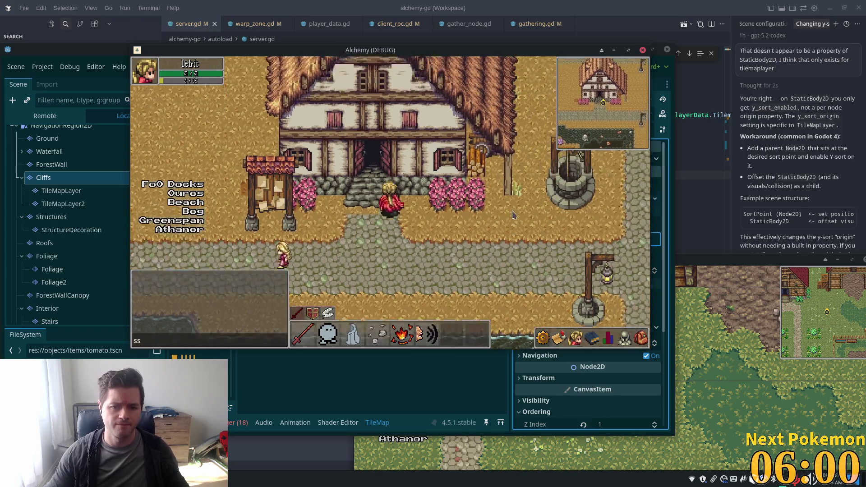
{"action": "key", "text": "Up"}
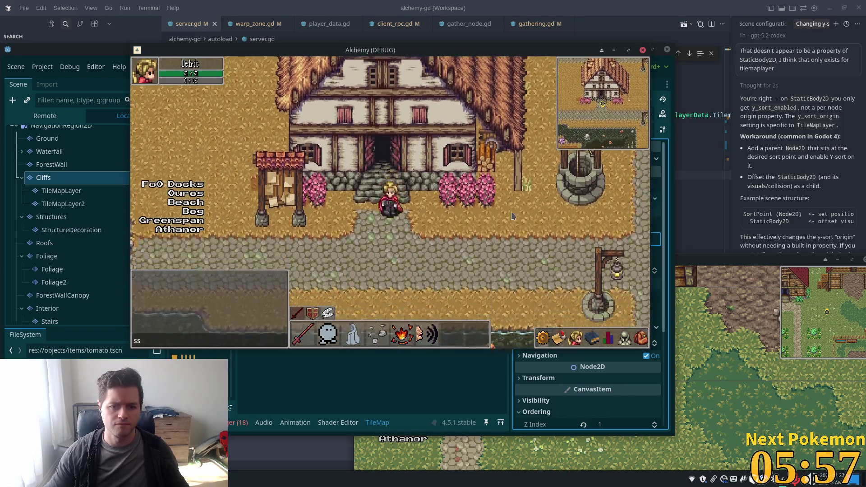
{"action": "key", "text": "Down"}
{"action": "key", "text": "Down"}
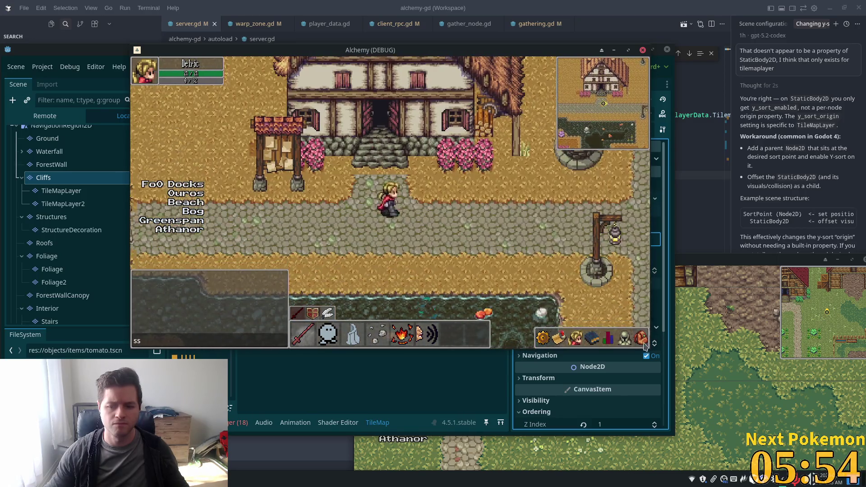
Step: Take a tomato from the inventory, then drop, pick up and drop it again on the path
{"action": "left_click", "coordinate": [641, 339]}
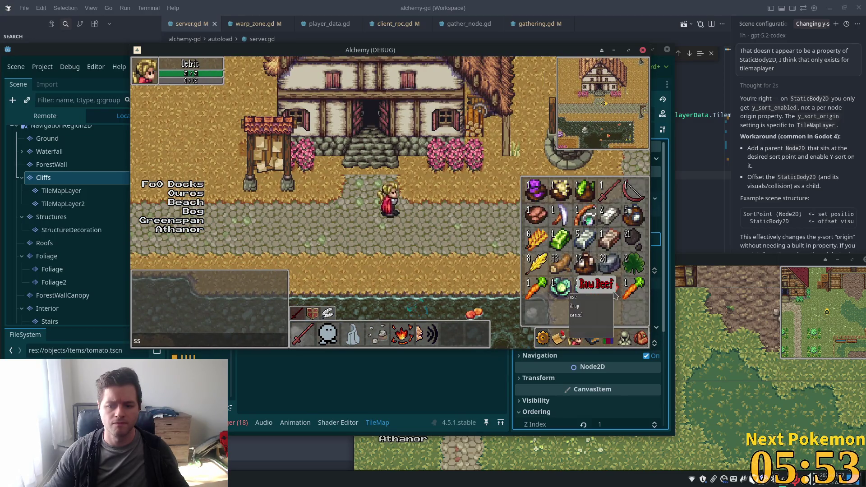
{"action": "left_click", "coordinate": [453, 199]}
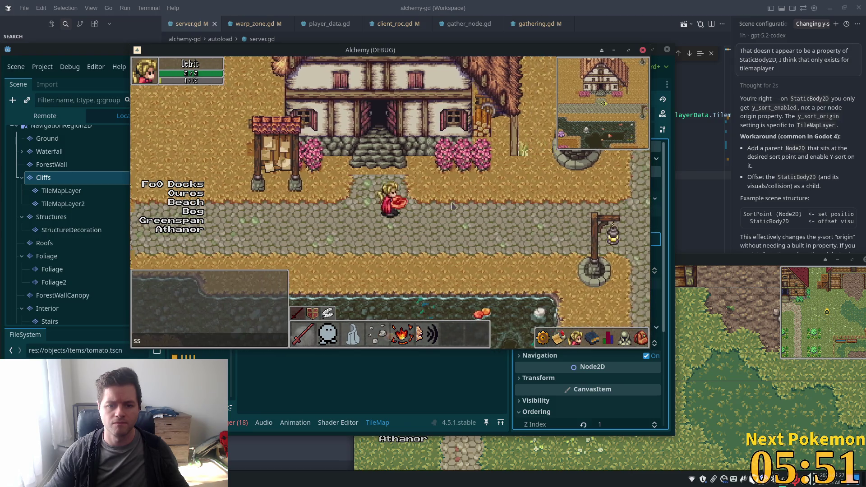
{"action": "key", "text": "Right"}
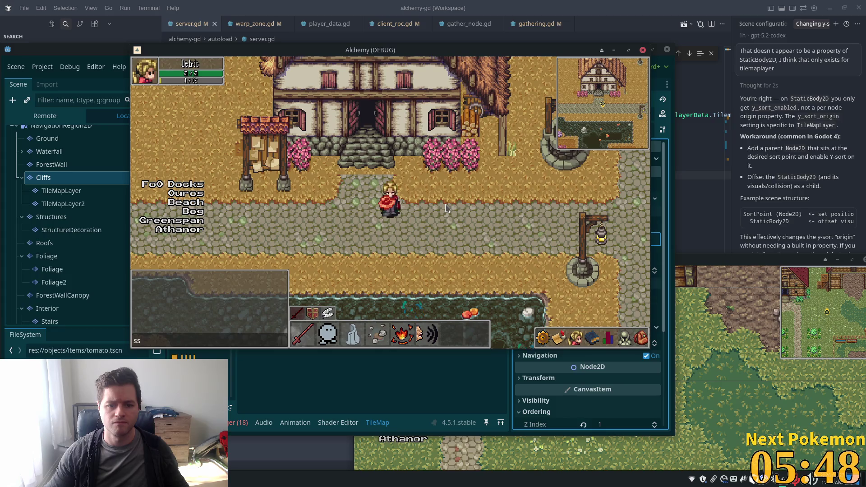
{"action": "key", "text": "Left"}
{"action": "key", "text": "Down"}
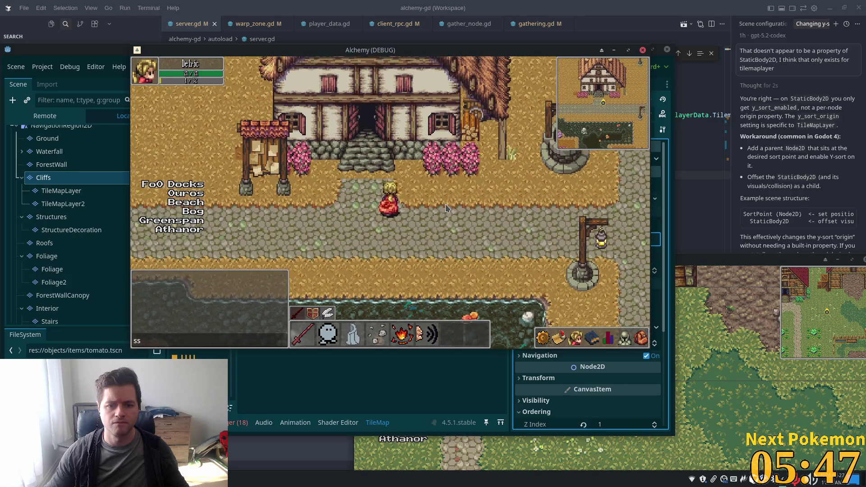
{"action": "key", "text": "Right"}
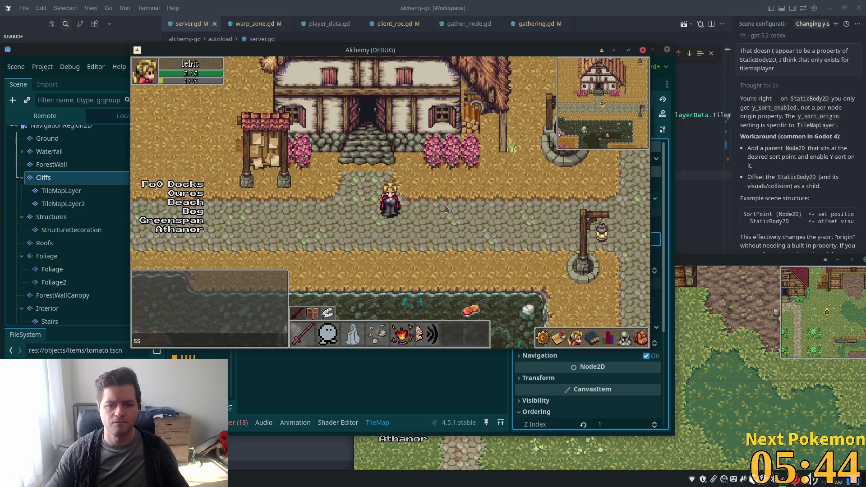
{"action": "key", "text": "Up"}
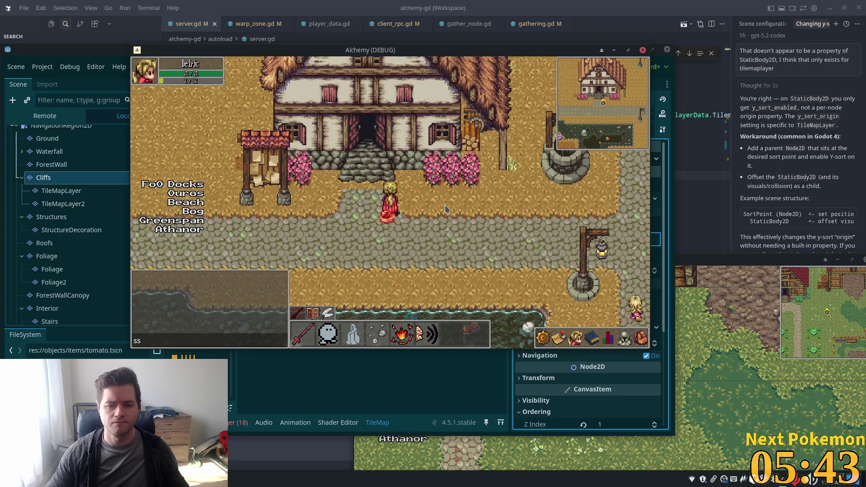
{"action": "key", "text": "Left"}
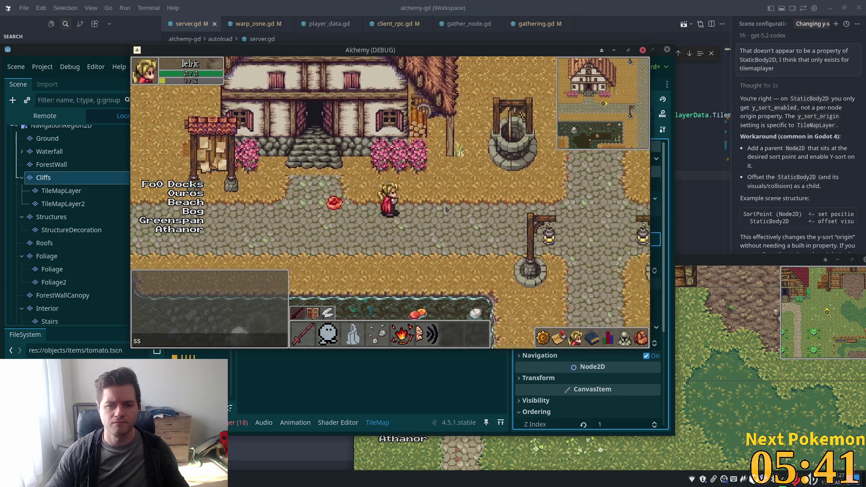
Step: Walk the character onto the dropped tomato and around it, then switch to the second game client
{"action": "key", "text": "Up"}
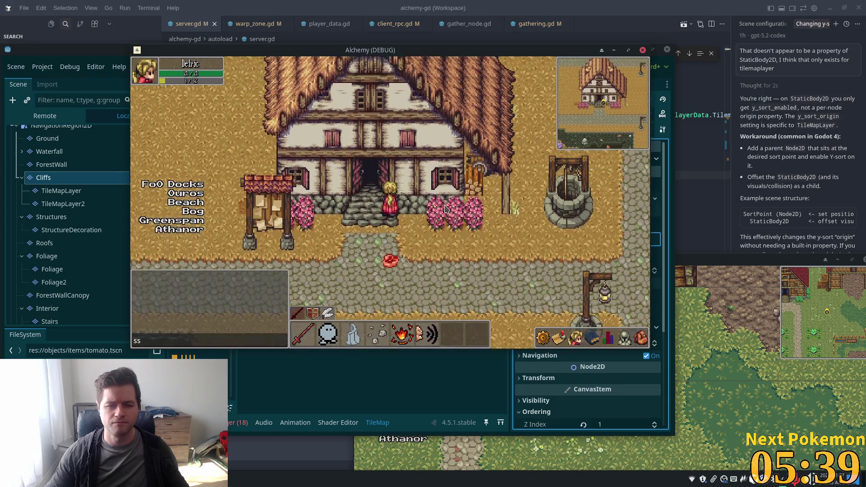
{"action": "key", "text": "Down"}
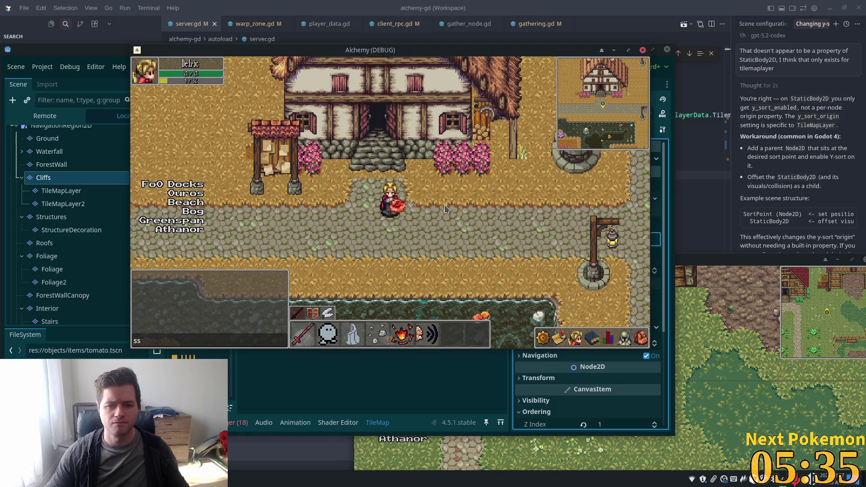
{"action": "key", "text": "Right"}
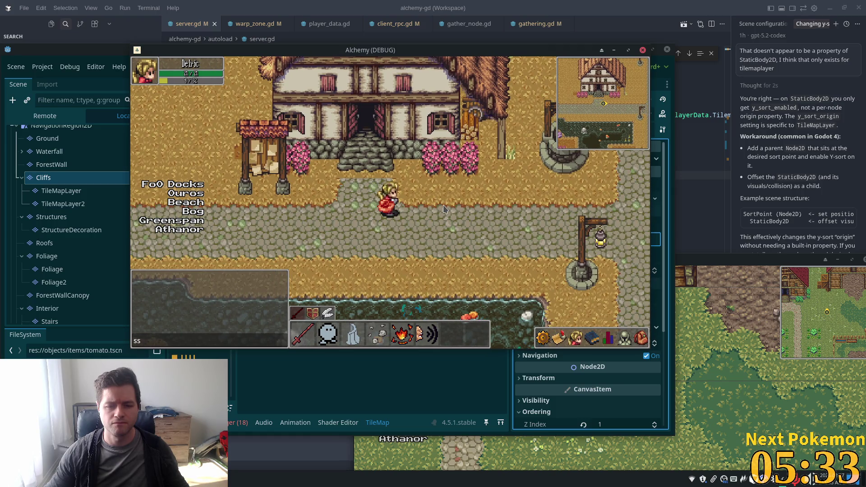
{"action": "key", "text": "Left"}
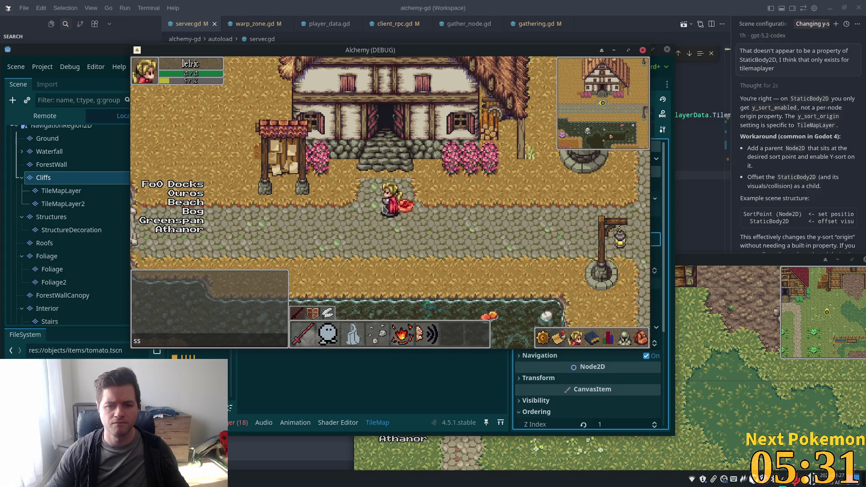
{"action": "key", "text": "Right"}
{"action": "key", "text": "Down"}
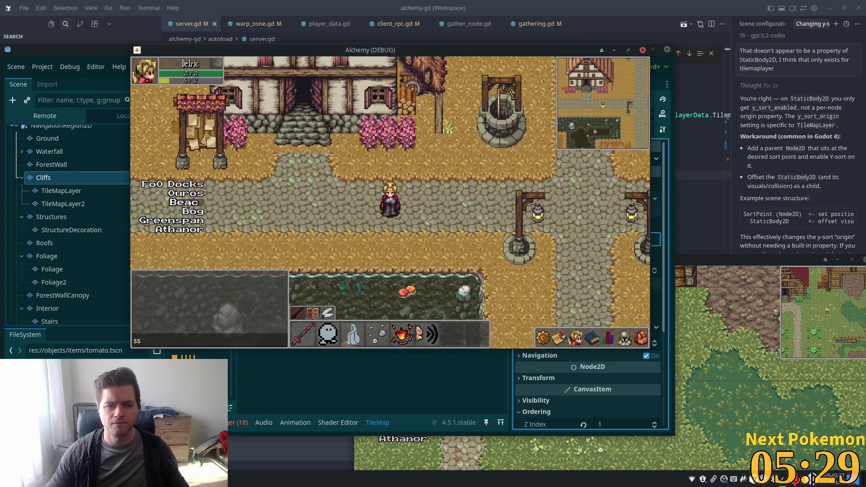
{"action": "key", "text": "alt+Tab"}
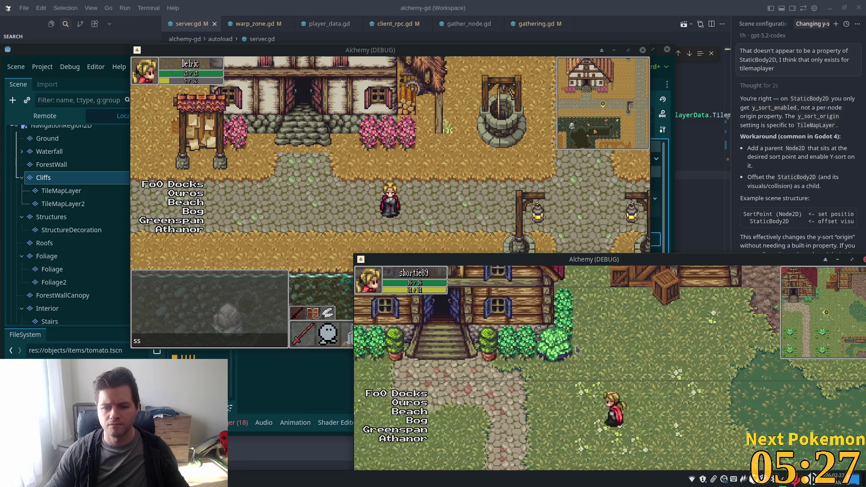
Step: Walk the second character toward the house, move its window up-left, and return to the editor
{"action": "key", "text": "Left"}
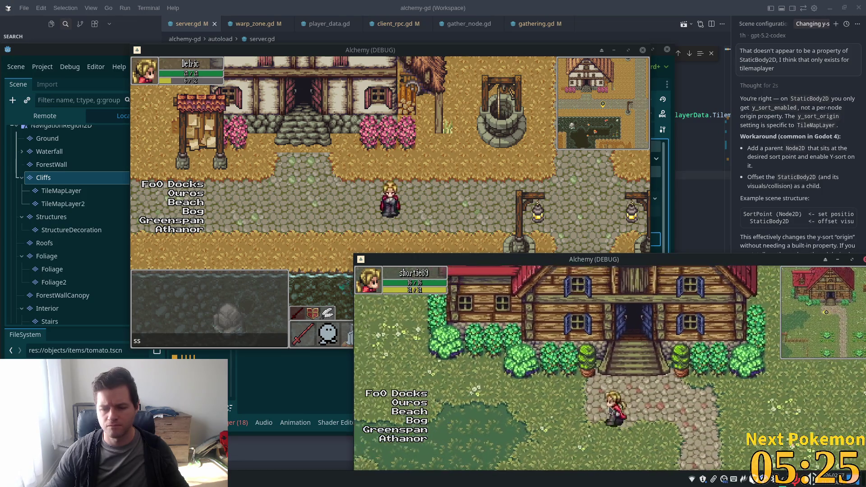
{"action": "left_click_drag", "start_coordinate": [564, 263], "coordinate": [543, 100]}
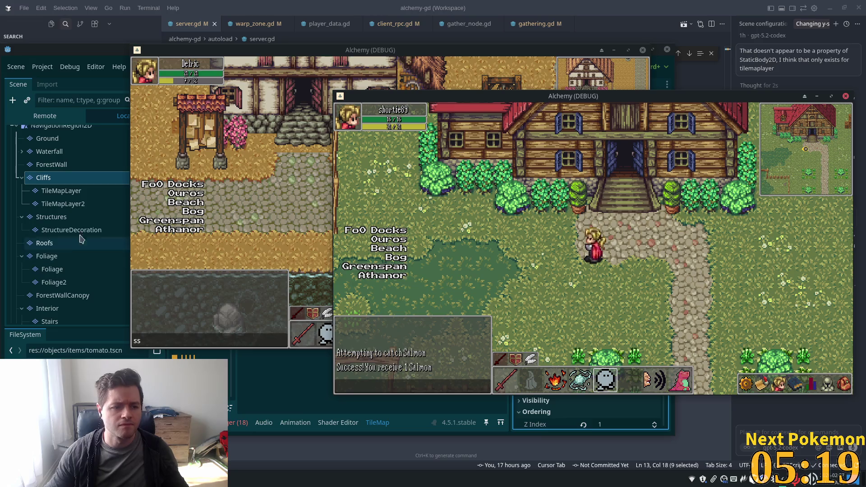
{"action": "left_click", "coordinate": [72, 295]}
{"action": "scroll", "coordinate": [89, 252], "scroll_direction": "down", "scroll_amount": 3}
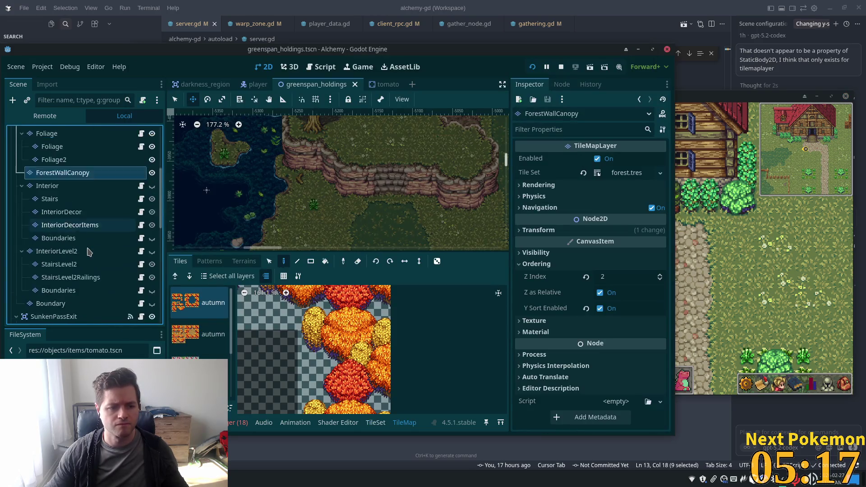
{"action": "scroll", "coordinate": [88, 251], "scroll_direction": "down", "scroll_amount": 10}
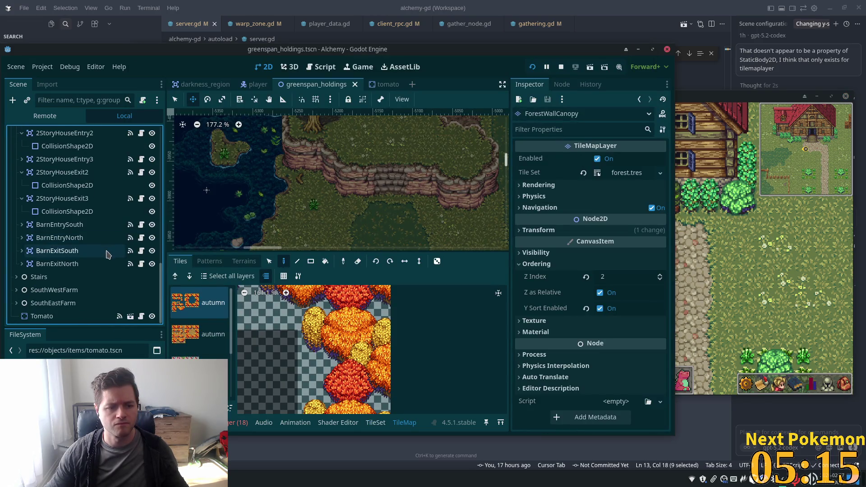
Step: Select the Tomato node, frame it in the 2D view, and save greenspan_holdings
{"action": "left_click", "coordinate": [41, 316]}
{"action": "scroll", "coordinate": [334, 261], "scroll_direction": "up", "scroll_amount": 2}
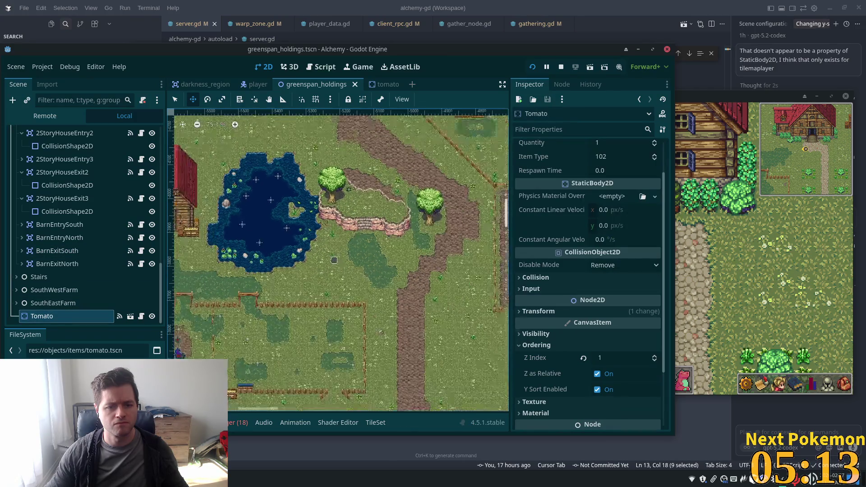
{"action": "scroll", "coordinate": [333, 260], "scroll_direction": "down", "scroll_amount": 1}
{"action": "scroll", "coordinate": [316, 257], "scroll_direction": "left", "scroll_amount": 5}
{"action": "scroll", "coordinate": [242, 254], "scroll_direction": "up", "scroll_amount": 3}
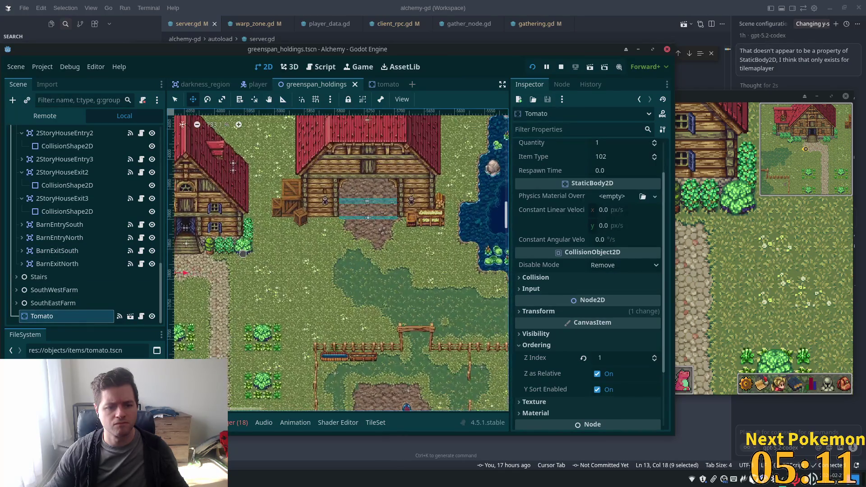
{"action": "key", "text": "f"}
{"action": "key", "text": "ctrl+s"}
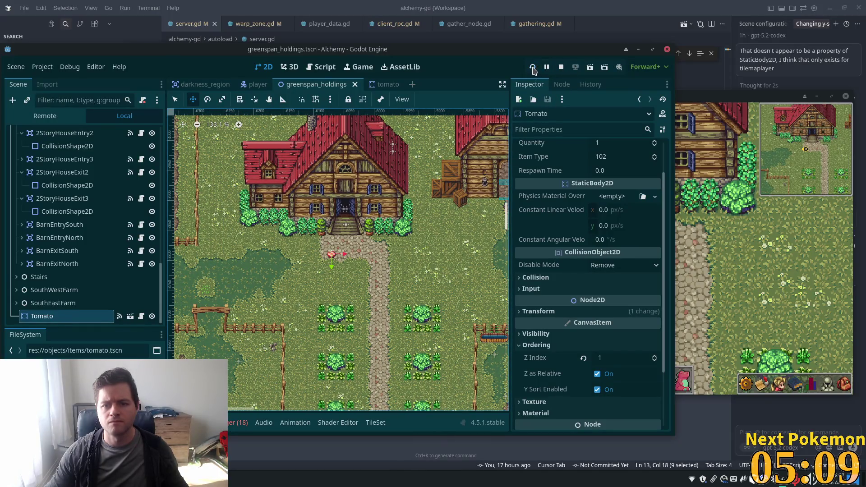
Step: Restart the game, move its window aside and log in
{"action": "left_click", "coordinate": [532, 67]}
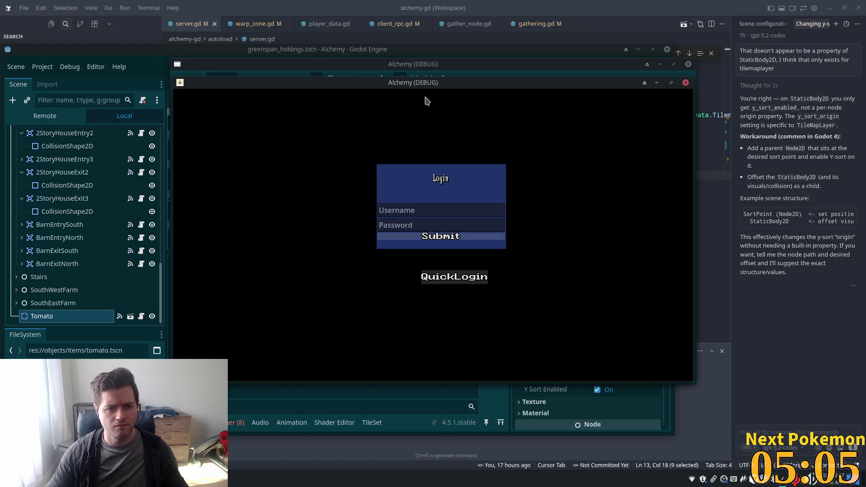
{"action": "left_click_drag", "start_coordinate": [466, 85], "coordinate": [644, 130]}
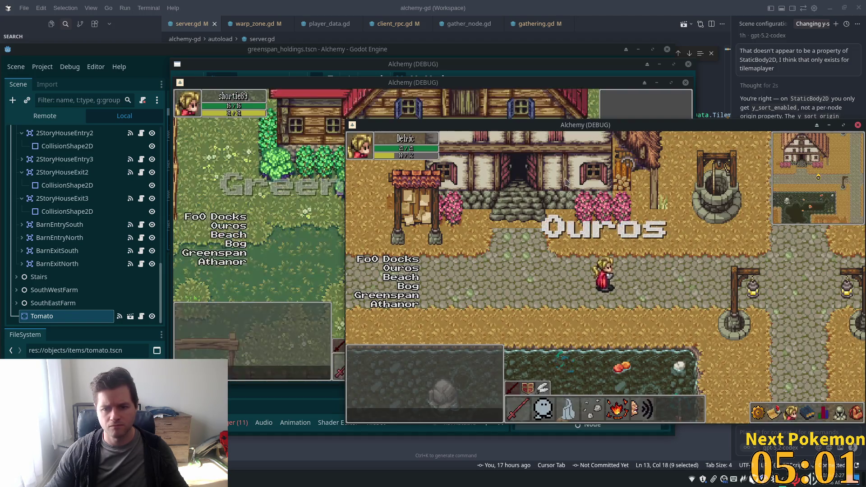
{"action": "left_click", "coordinate": [239, 225]}
Step: Walk the character around and onto the tomato outside the Greenspan Holdings house to check its layering
{"action": "key", "text": "Down"}
{"action": "key", "text": "Up"}
{"action": "key", "text": "Left"}
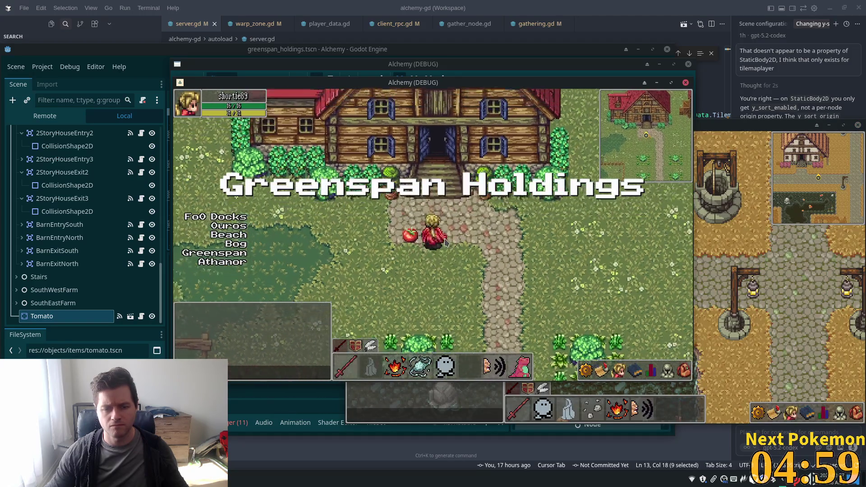
{"action": "key", "text": "Up"}
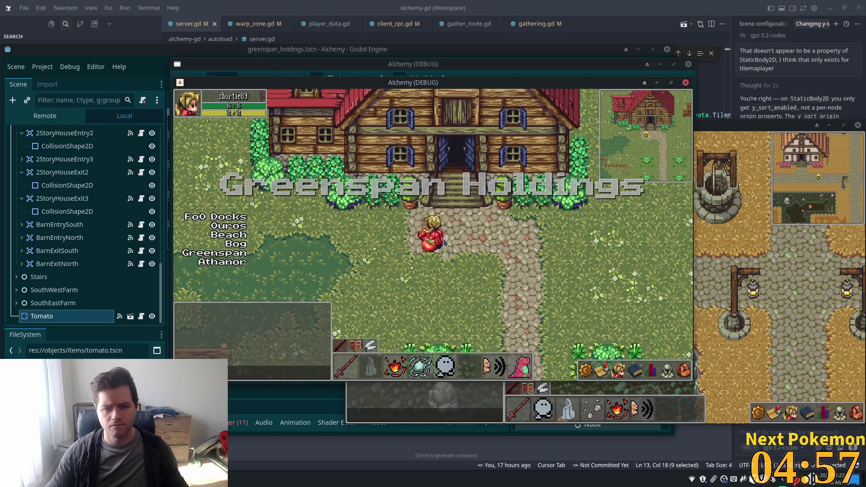
{"action": "key", "text": "Down"}
{"action": "key", "text": "Down"}
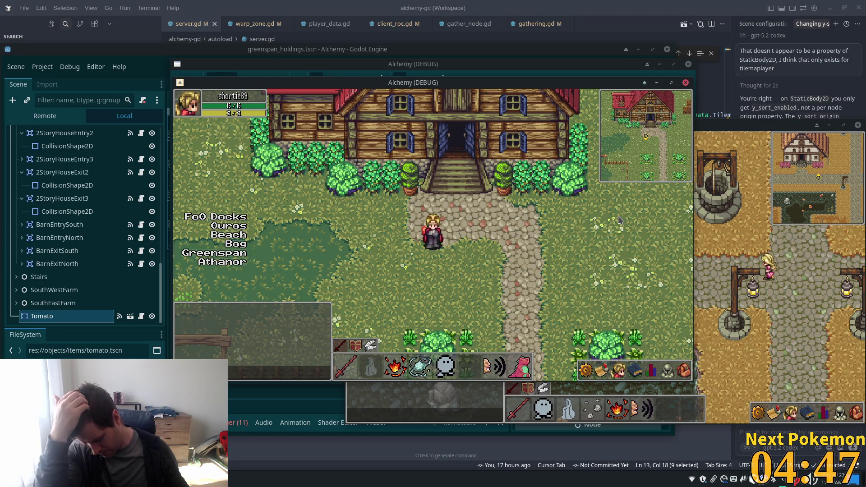
{"action": "key", "text": "Up"}
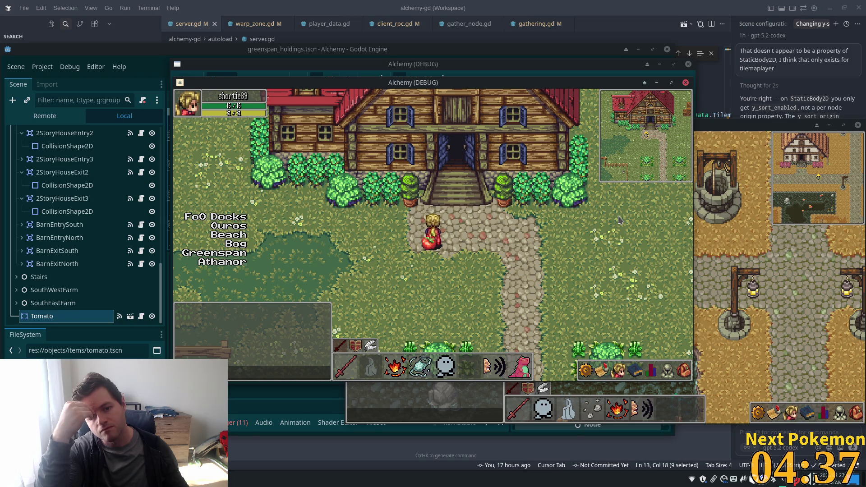
{"action": "key", "text": "Right"}
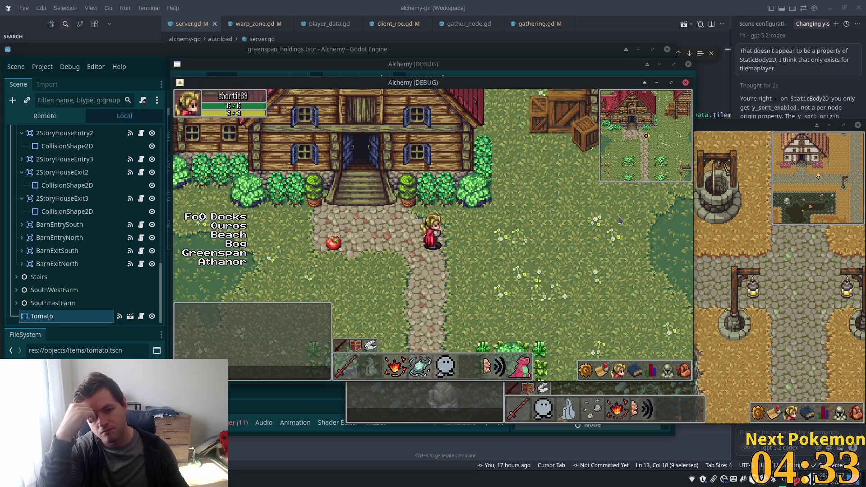
{"action": "key", "text": "Left"}
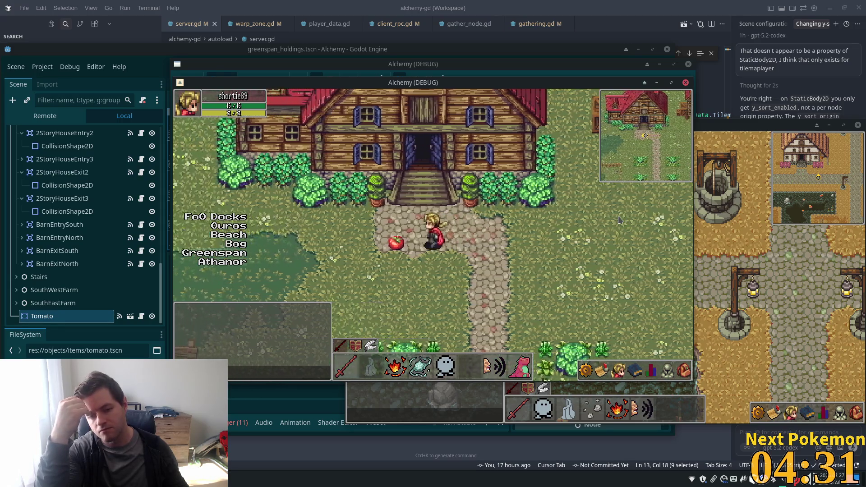
{"action": "key", "text": "Right"}
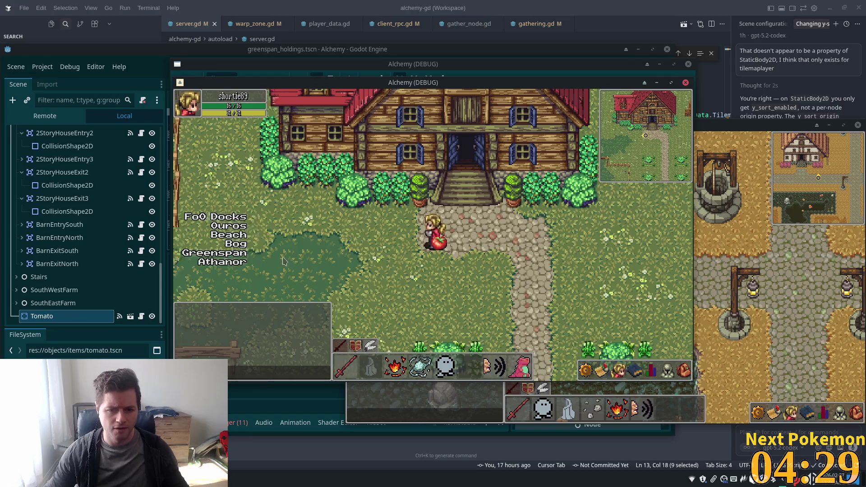
{"action": "left_click", "coordinate": [73, 315]}
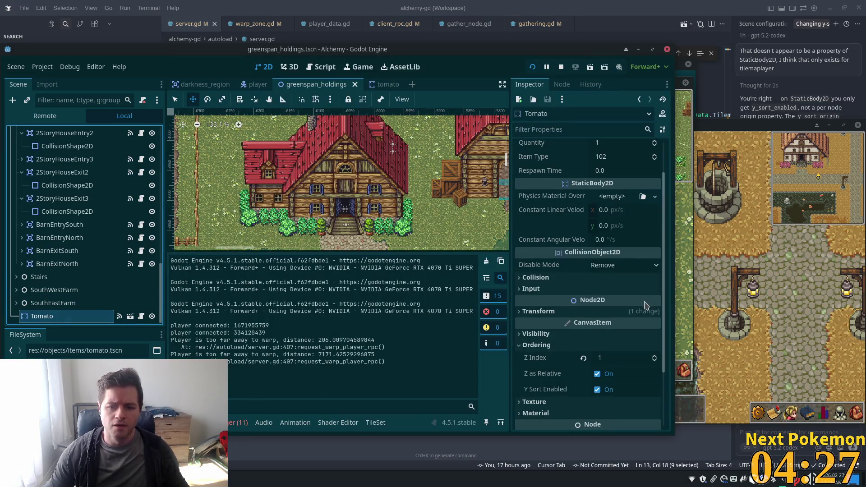
Step: Disable Y Sort Enabled on the Tomato, save, and walk the character onto it to test
{"action": "scroll", "coordinate": [582, 315], "scroll_direction": "down", "scroll_amount": 5}
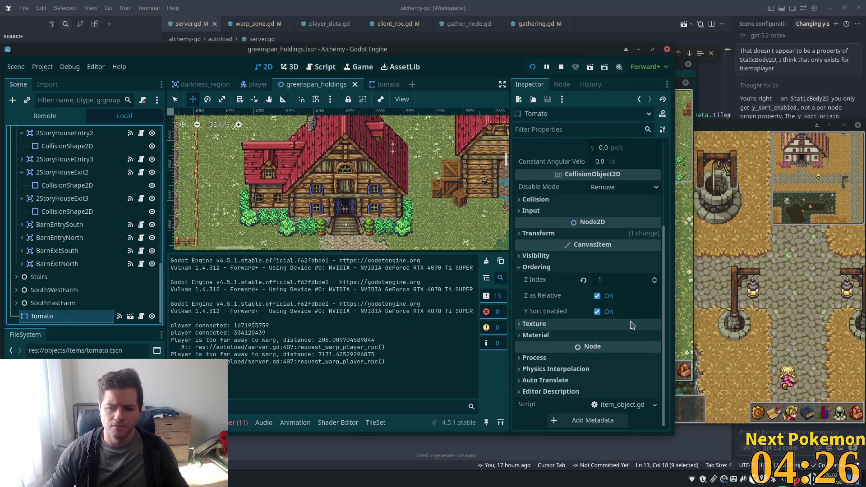
{"action": "left_click", "coordinate": [597, 312]}
{"action": "key", "text": "F5"}
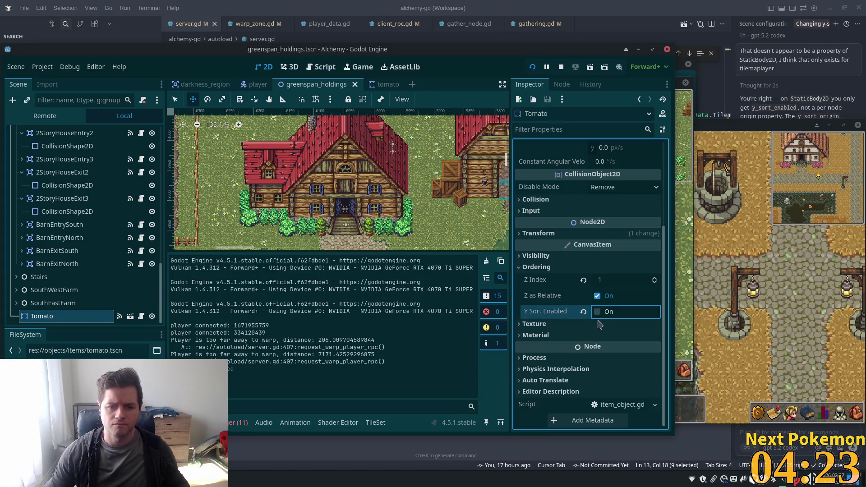
{"action": "key", "text": "Right"}
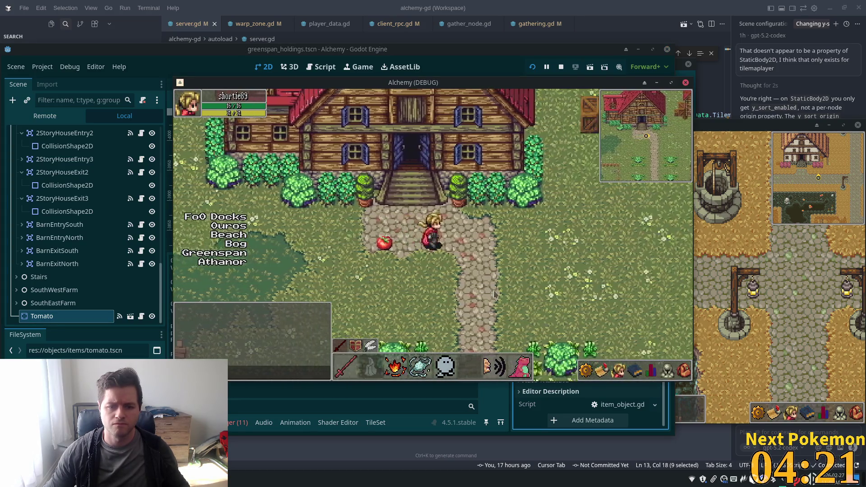
{"action": "key", "text": "Left"}
{"action": "key", "text": "Left"}
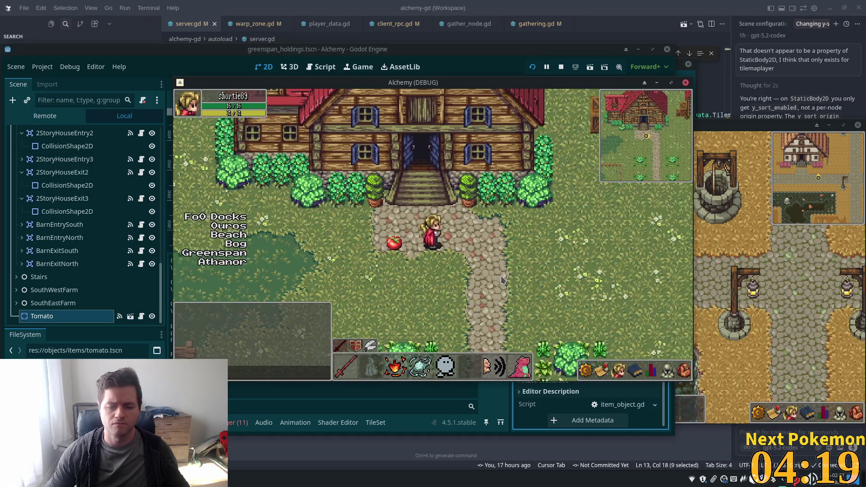
{"action": "key", "text": "Left"}
{"action": "left_click_drag", "start_coordinate": [482, 83], "coordinate": [787, 71]}
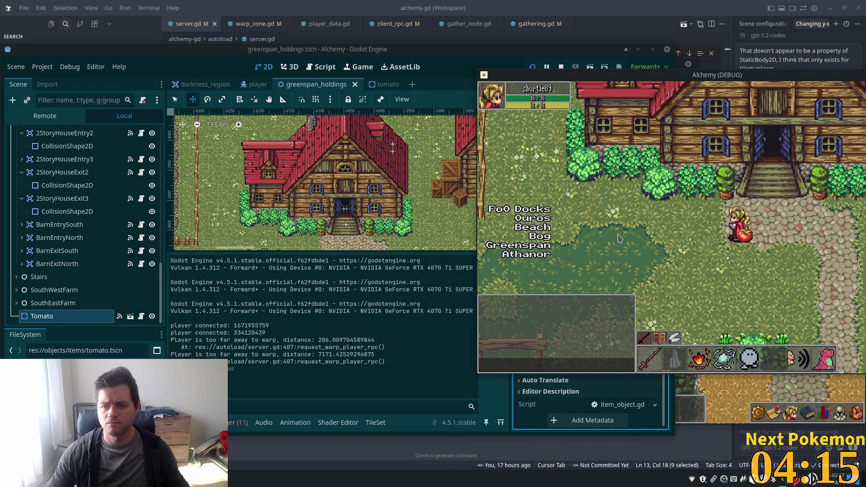
Step: Set the Tomato's Z Index to 0, save and relaunch the game
{"action": "left_click", "coordinate": [351, 49]}
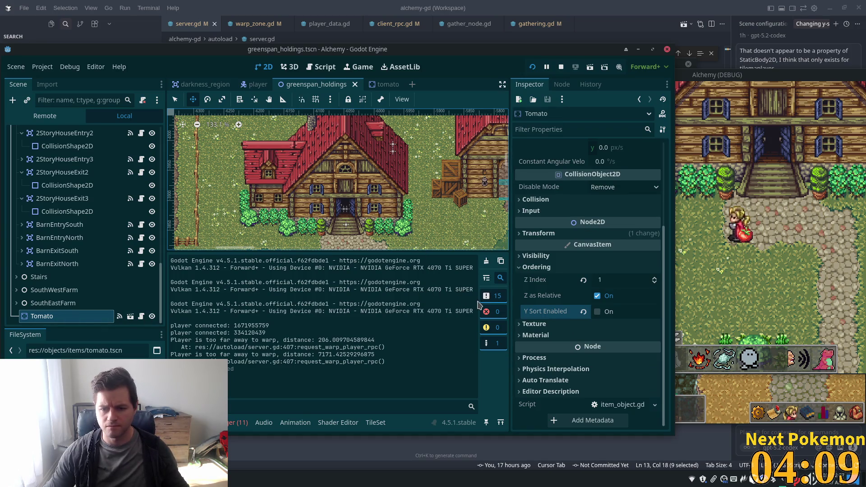
{"action": "left_click", "coordinate": [605, 283]}
{"action": "type", "text": "0"}
{"action": "key", "text": "Tab"}
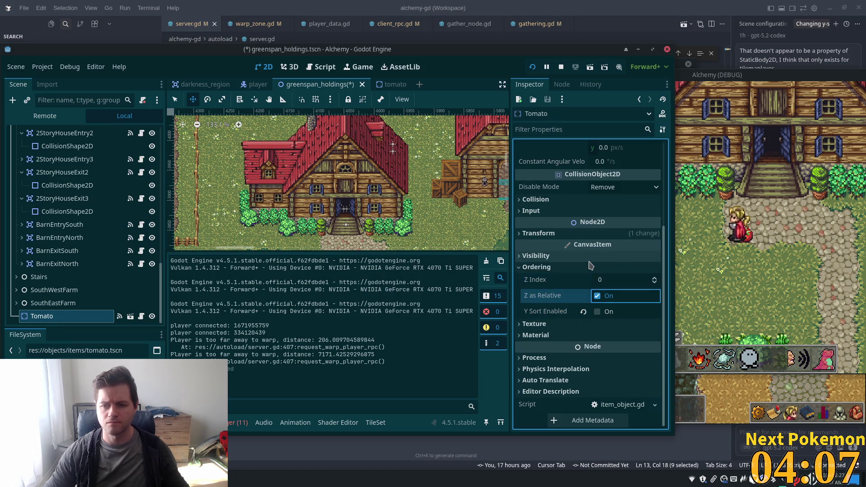
{"action": "key", "text": "F5"}
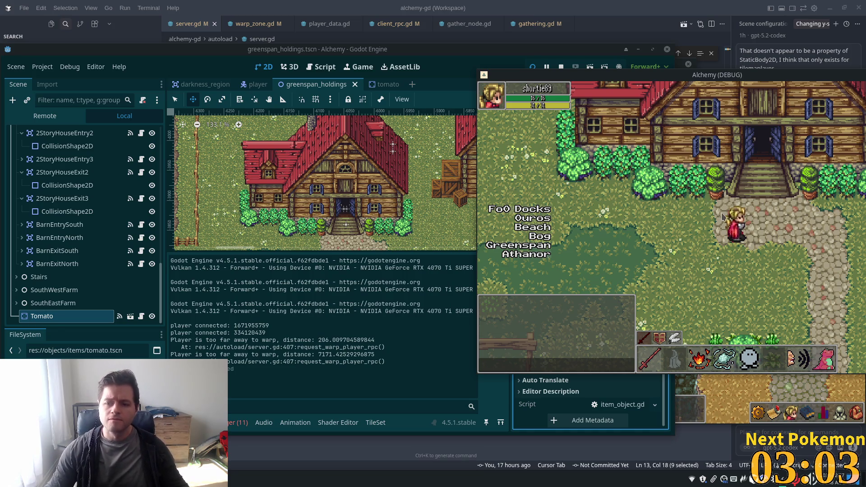
Step: Nudge the character right, then walk left past the Z Index 0 tomato
{"action": "key", "text": "Right"}
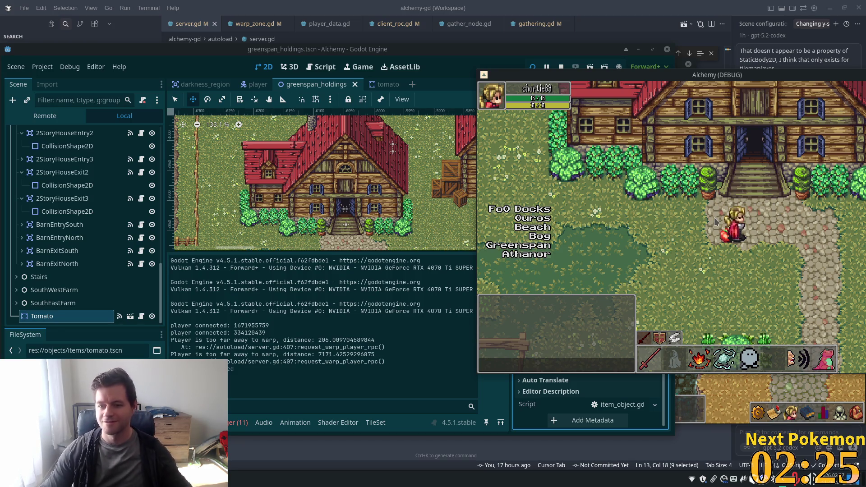
{"action": "key", "text": "Left"}
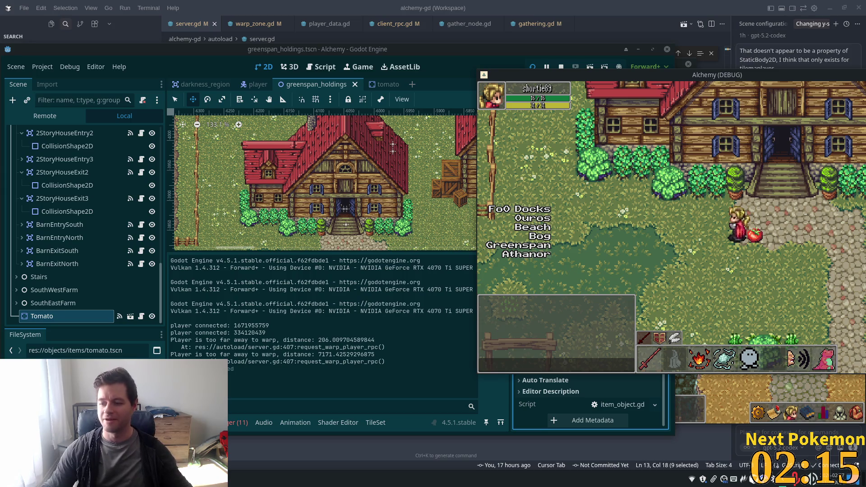
Step: Walk the player up the stairs into the house interior
{"action": "key", "text": "Up"}
{"action": "key", "text": "Right"}
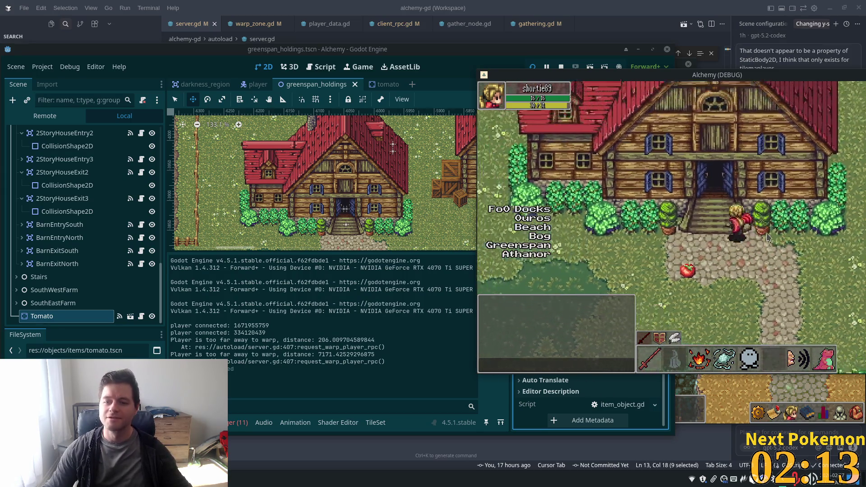
{"action": "key", "text": "Up"}
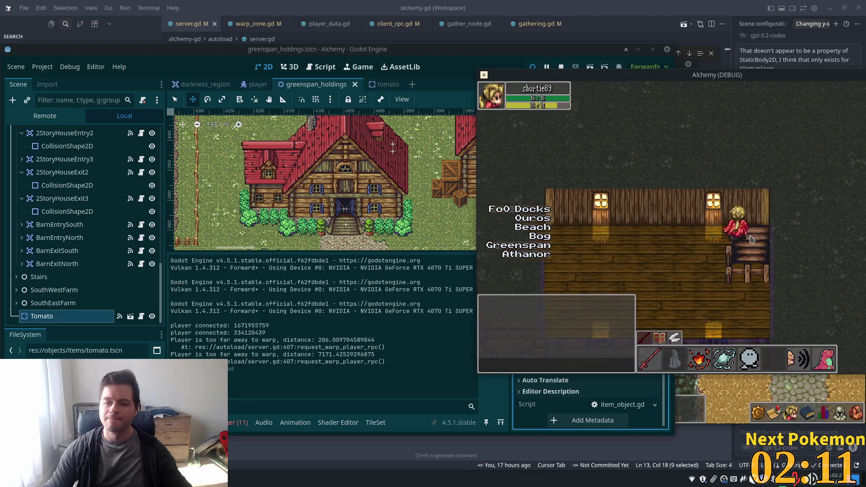
Step: Walk back out onto the path and over the tomato to pick it up
{"action": "key", "text": "Down"}
{"action": "key", "text": "Left"}
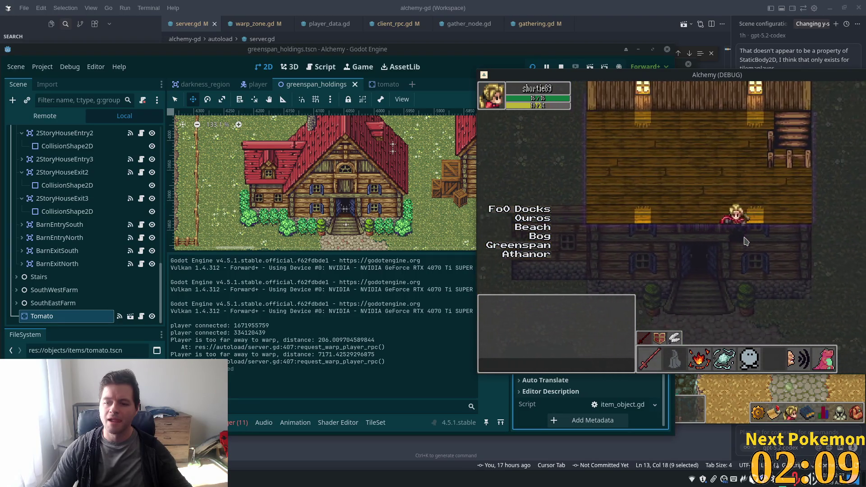
{"action": "key", "text": "Down"}
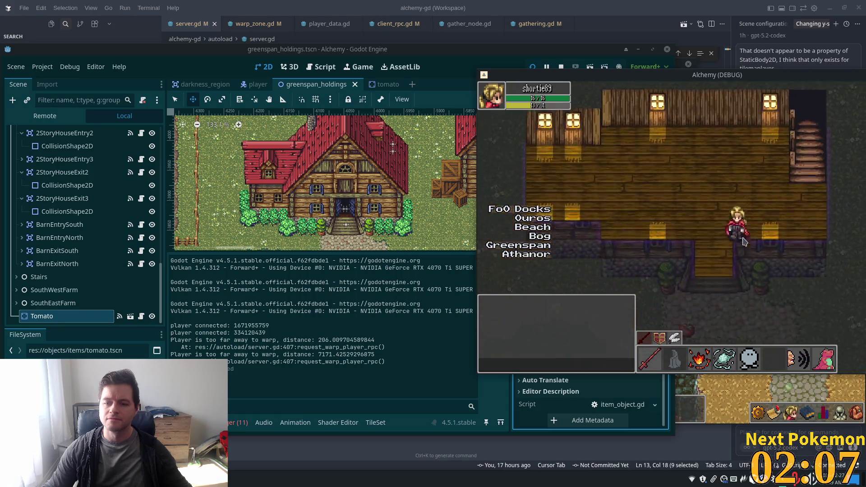
{"action": "key", "text": "Down"}
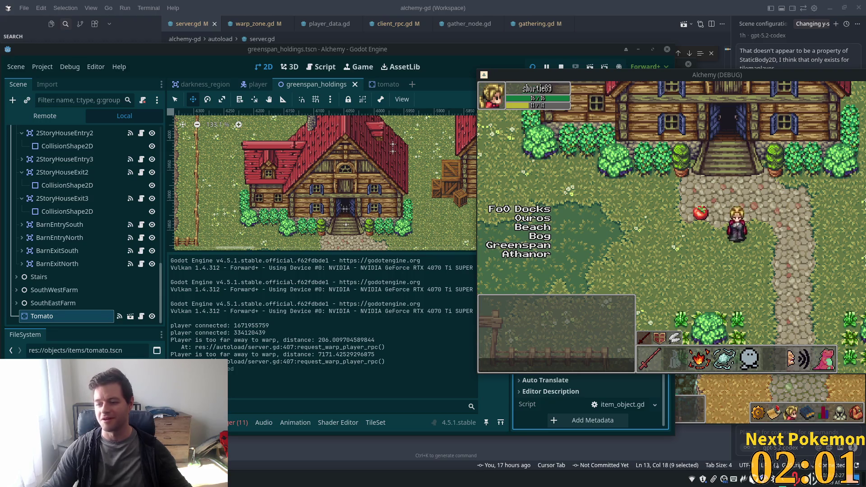
{"action": "key", "text": "Left"}
{"action": "key", "text": "Up"}
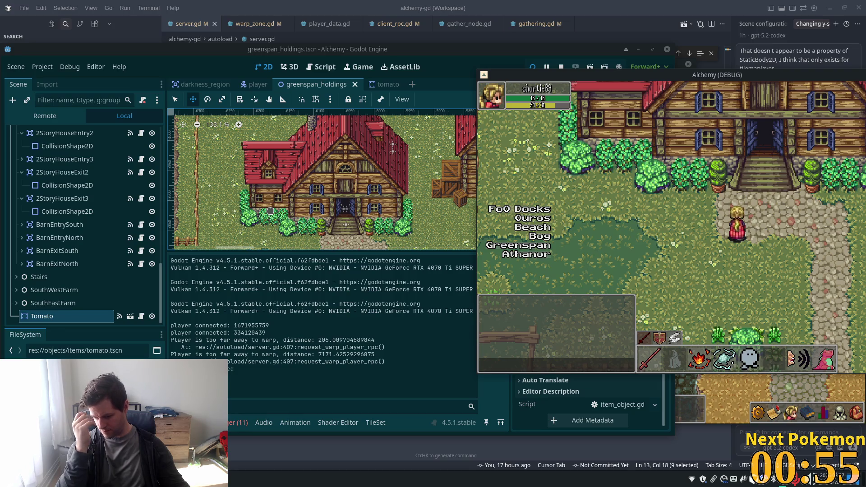
Step: Inspect the ordering settings of NavigationRegion2D, Ground and ForestWall in the Inspector
{"action": "scroll", "coordinate": [135, 265], "scroll_direction": "up", "scroll_amount": 2}
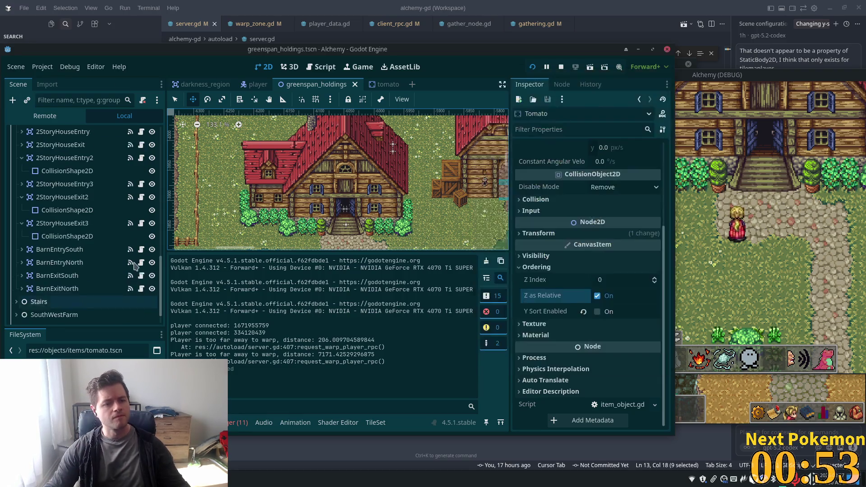
{"action": "scroll", "coordinate": [135, 265], "scroll_direction": "up", "scroll_amount": 10}
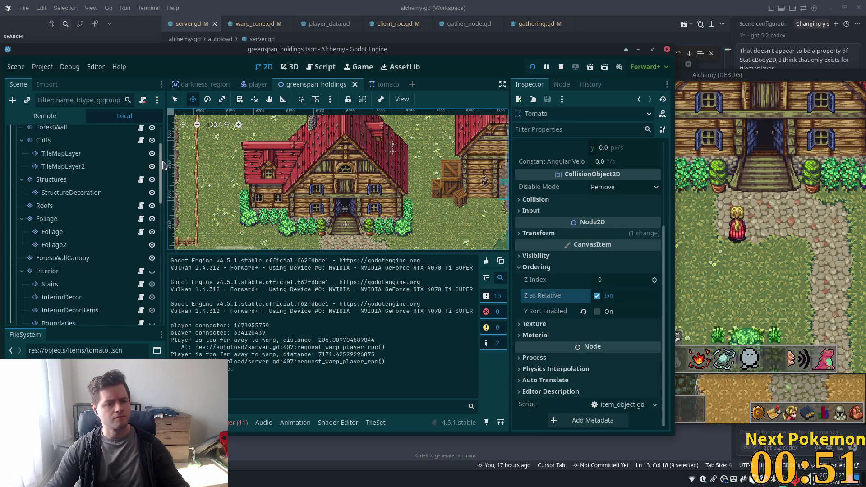
{"action": "scroll", "coordinate": [163, 165], "scroll_direction": "up", "scroll_amount": 4}
{"action": "left_click", "coordinate": [61, 146]}
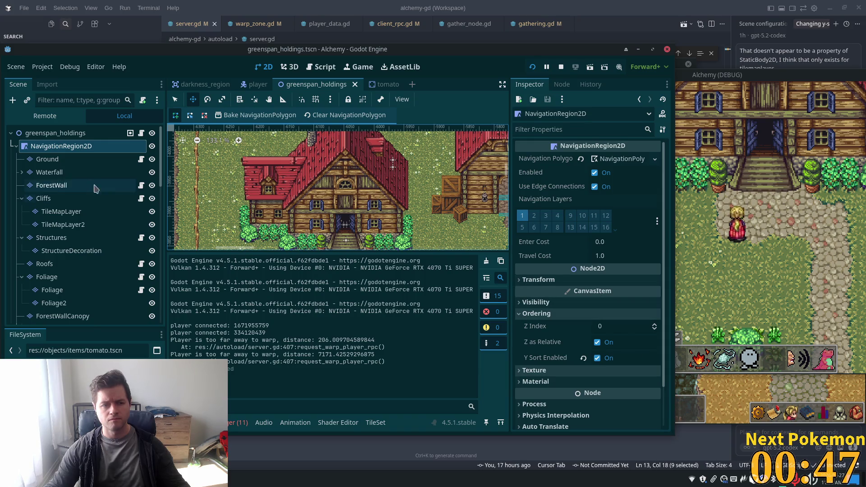
{"action": "left_click", "coordinate": [63, 164]}
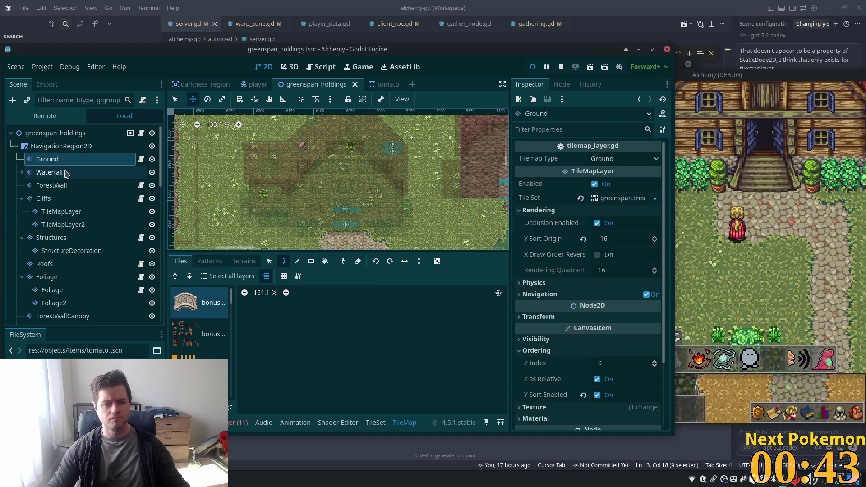
{"action": "left_click", "coordinate": [63, 185]}
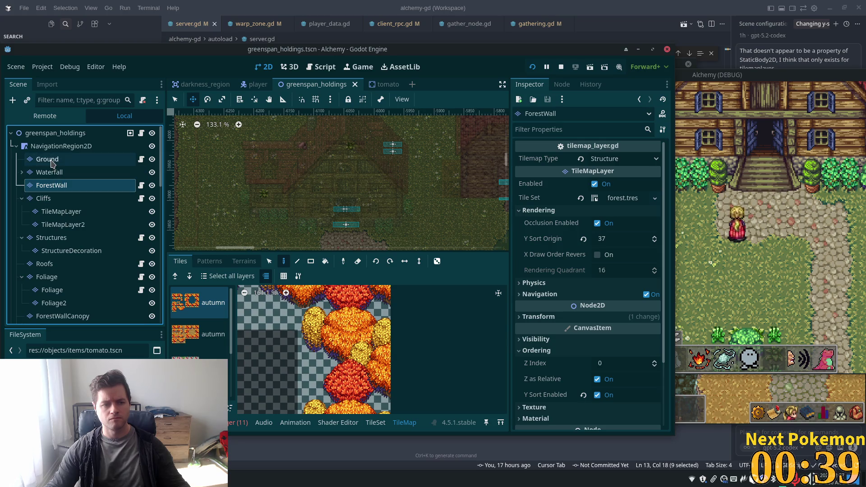
{"action": "left_click", "coordinate": [637, 322]}
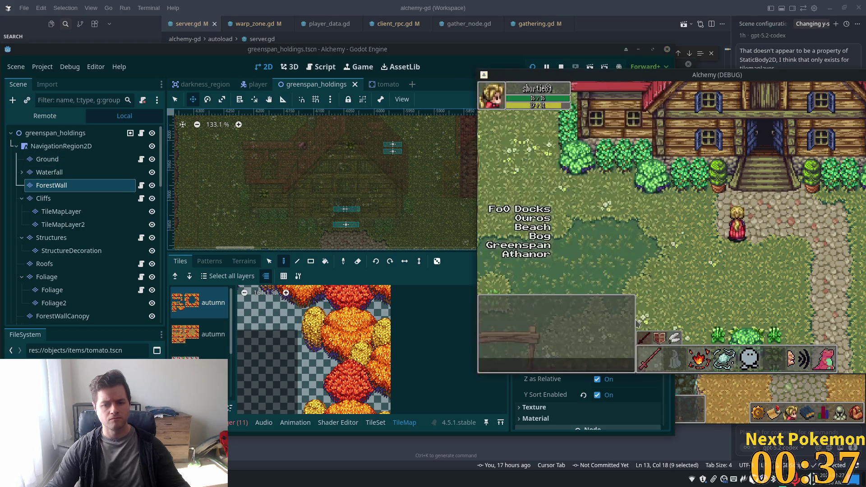
{"action": "left_click", "coordinate": [584, 408]}
{"action": "scroll", "coordinate": [615, 359], "scroll_direction": "down", "scroll_amount": 3}
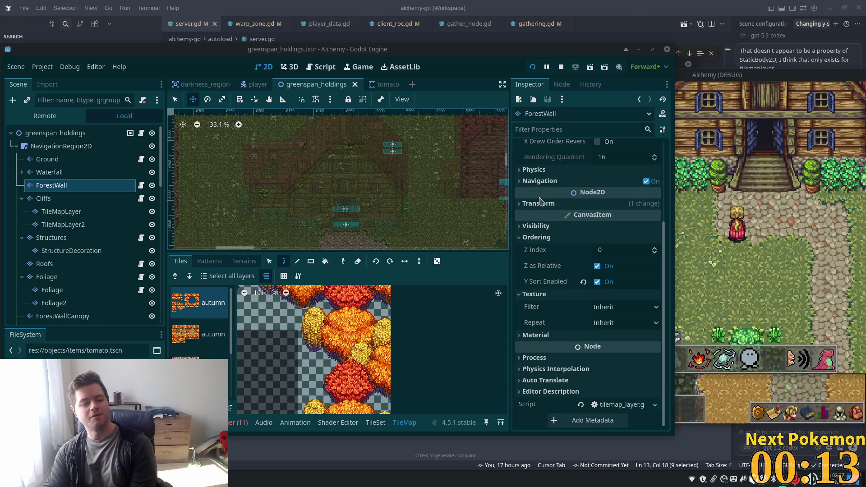
Step: Review ForestWall's Node2D ordering and texture settings in the Inspector
{"action": "mouse_move", "coordinate": [540, 201]}
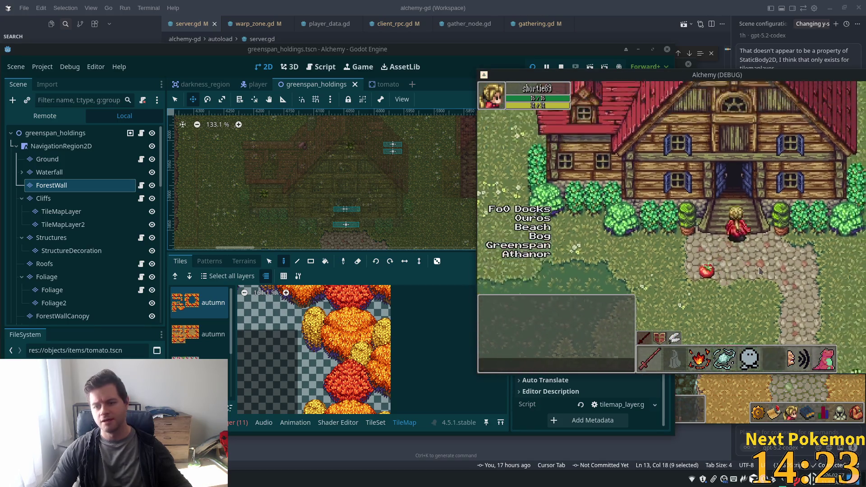
Step: Walk the player into the house, out, through the crop field and back toward the tomato
{"action": "key", "text": "Up"}
{"action": "key", "text": "Right"}
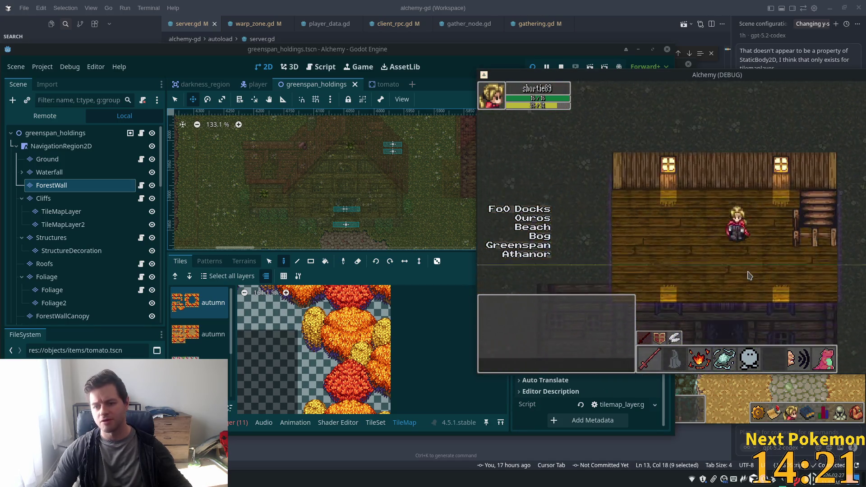
{"action": "key", "text": "Down"}
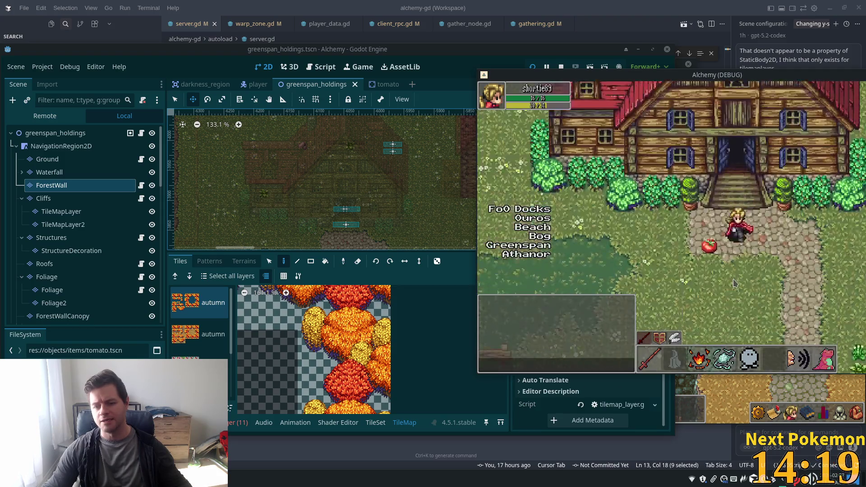
{"action": "key", "text": "Right"}
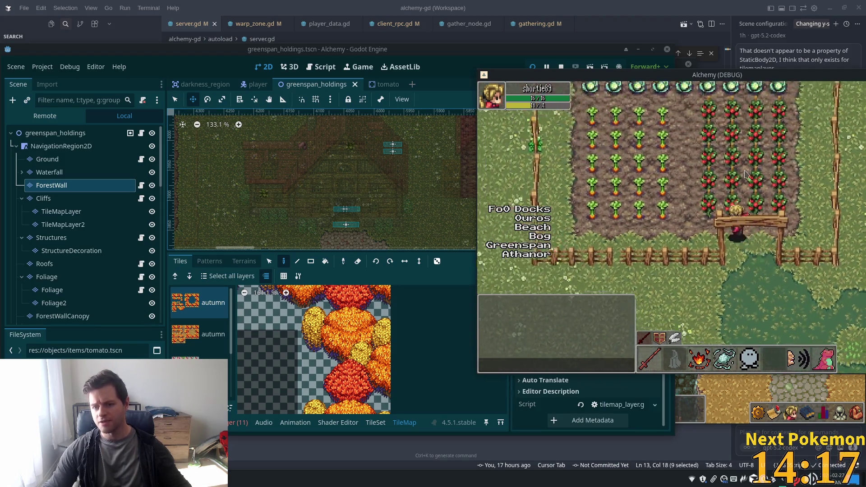
{"action": "key", "text": "Right"}
{"action": "key", "text": "Down"}
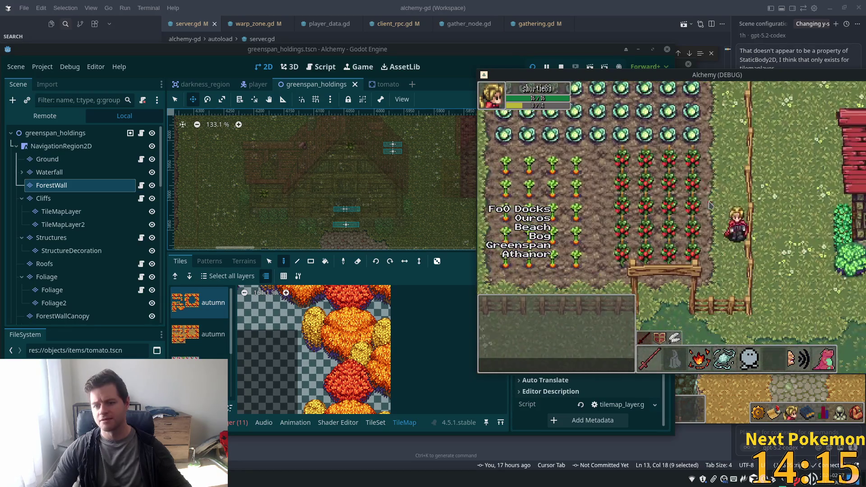
{"action": "key", "text": "Down"}
{"action": "key", "text": "Left"}
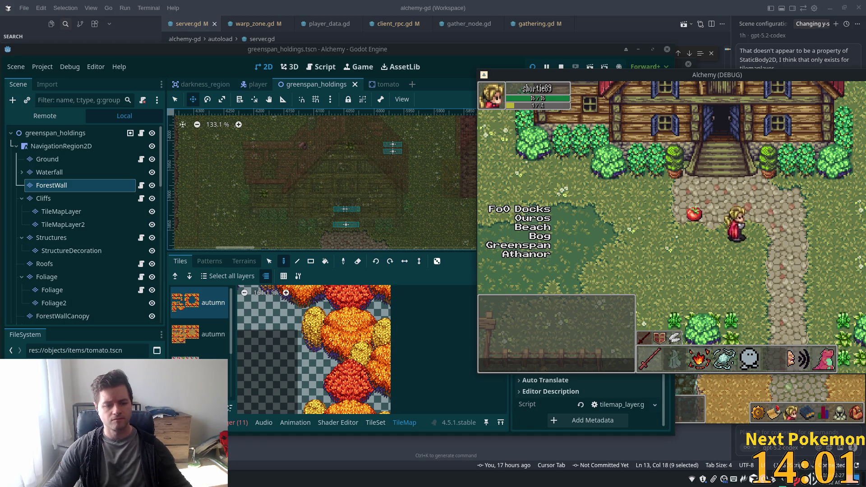
{"action": "key", "text": "alt+Tab"}
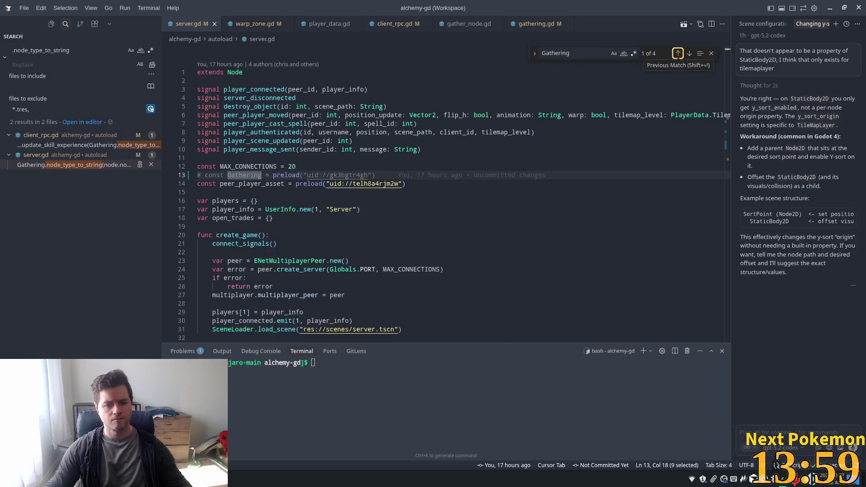
Step: Switch from VS Code back to the Godot editor showing ForestWall's Inspector
{"action": "key", "text": "alt+Tab"}
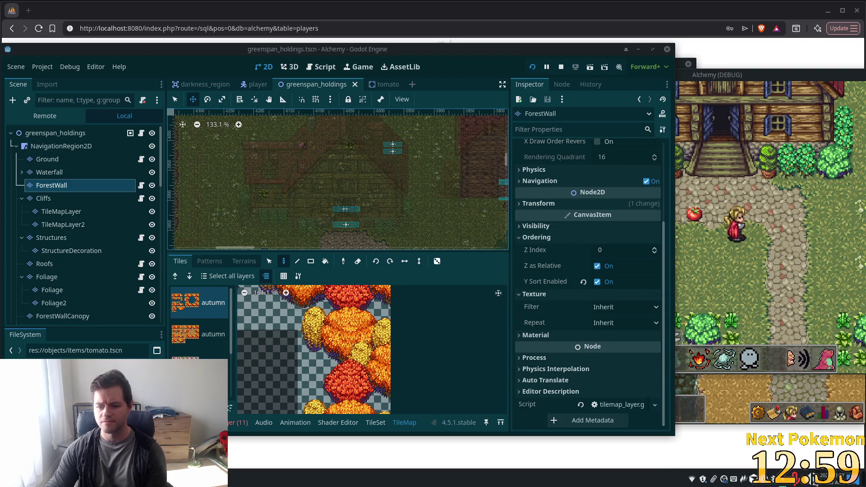
{"action": "left_click", "coordinate": [812, 479]}
{"action": "left_click", "coordinate": [811, 480]}
Step: Look through the audio tray plugin's properties and media player settings
{"action": "right_click", "coordinate": [811, 480]}
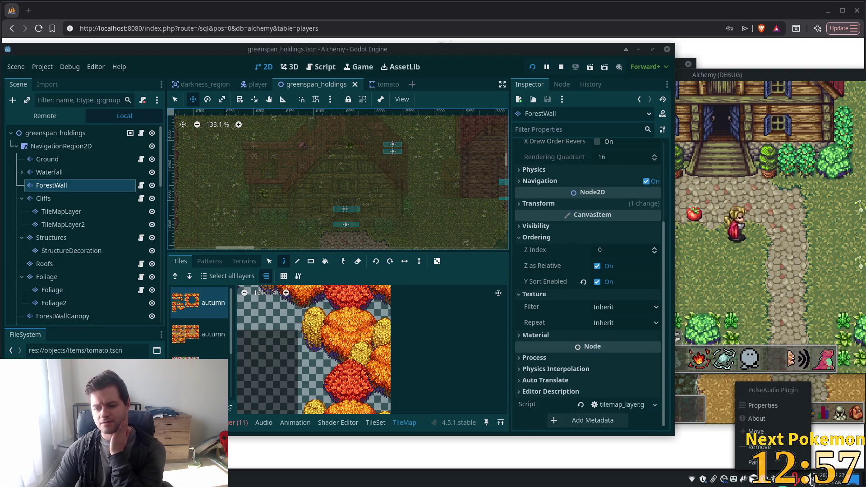
{"action": "left_click", "coordinate": [774, 405]}
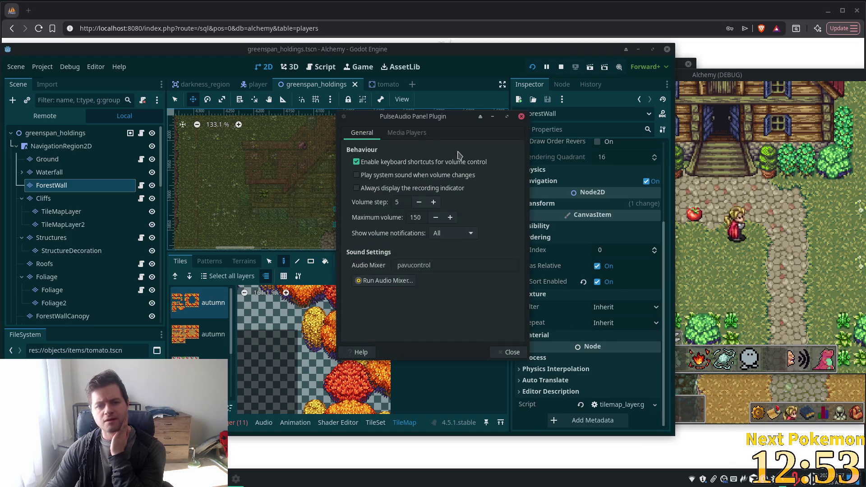
{"action": "left_click", "coordinate": [419, 134]}
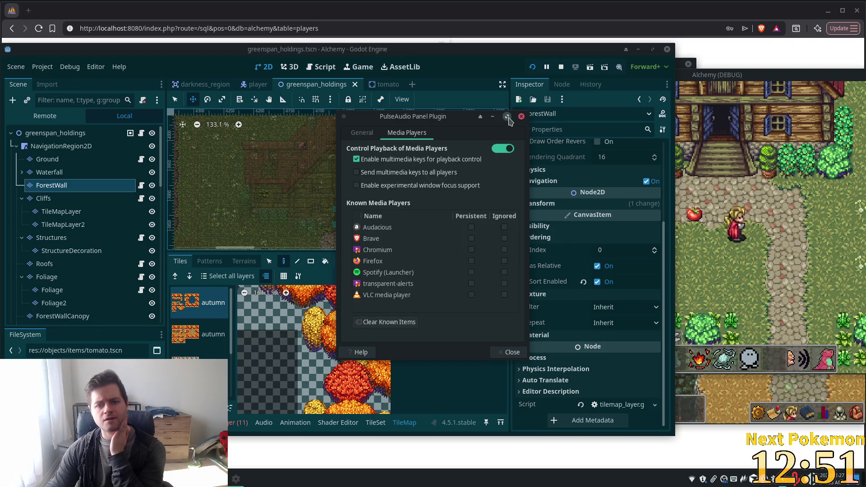
{"action": "left_click", "coordinate": [521, 117]}
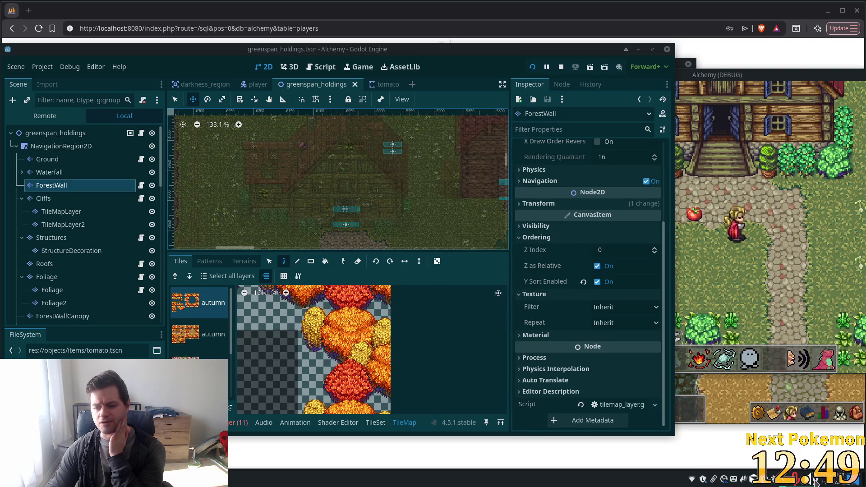
Step: Lower the first Alchemy playback stream to 95% in the audio mixer
{"action": "left_click", "coordinate": [815, 480]}
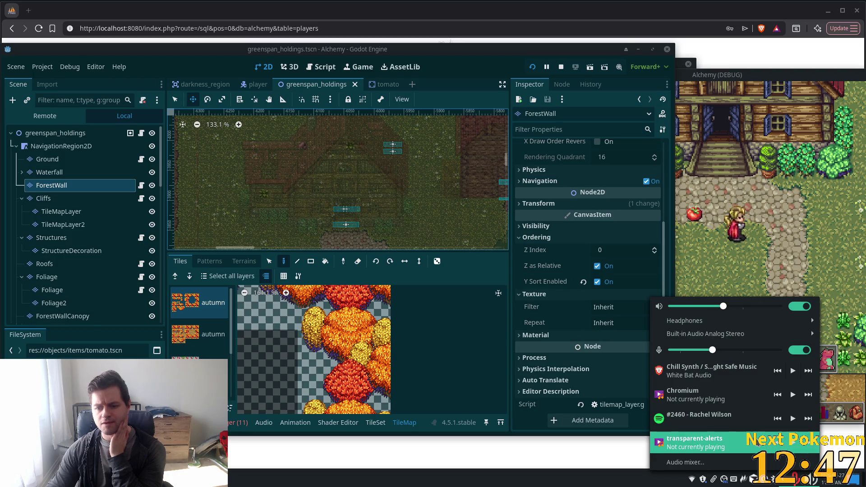
{"action": "left_click", "coordinate": [724, 464]}
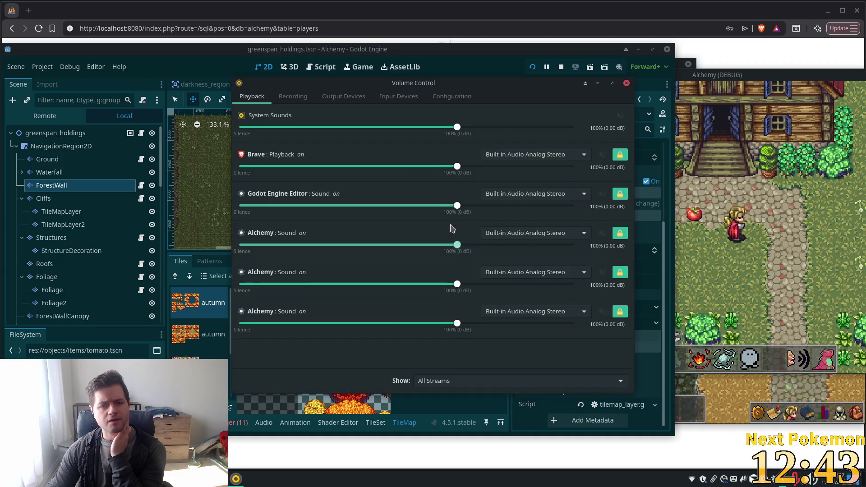
{"action": "left_click", "coordinate": [407, 244]}
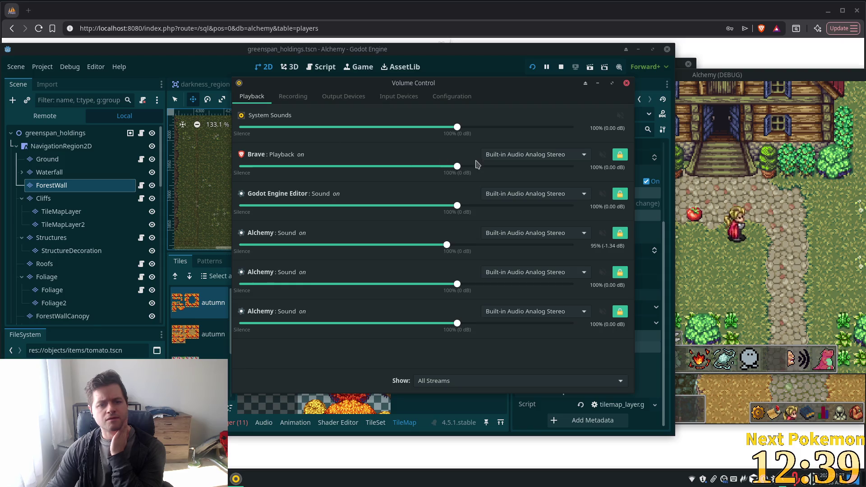